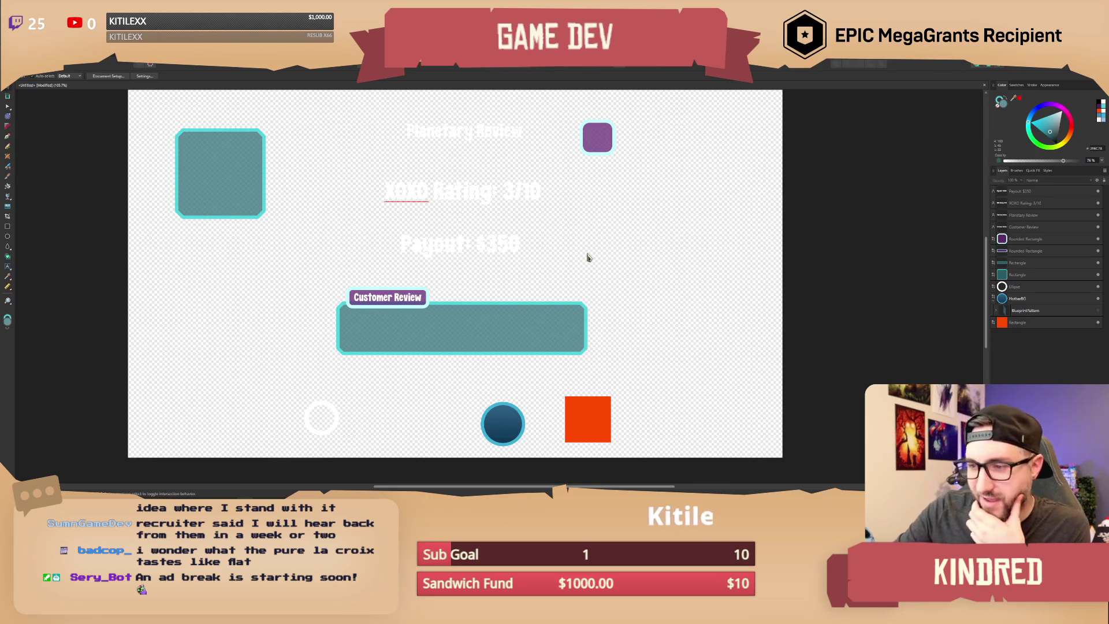
Step: Pan and scroll the customer-review UI mockup canvas in Affinity Designer
middle_drag(595, 241, 583, 246)
ctrl+scroll(567, 246, down, 3)
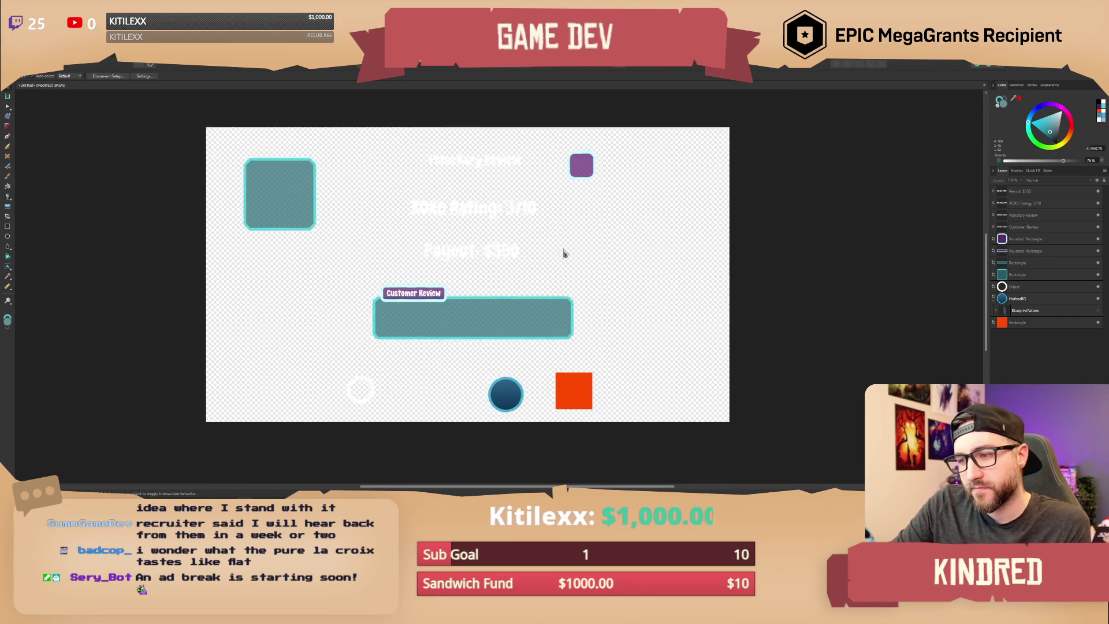
scroll(546, 254, down, 1)
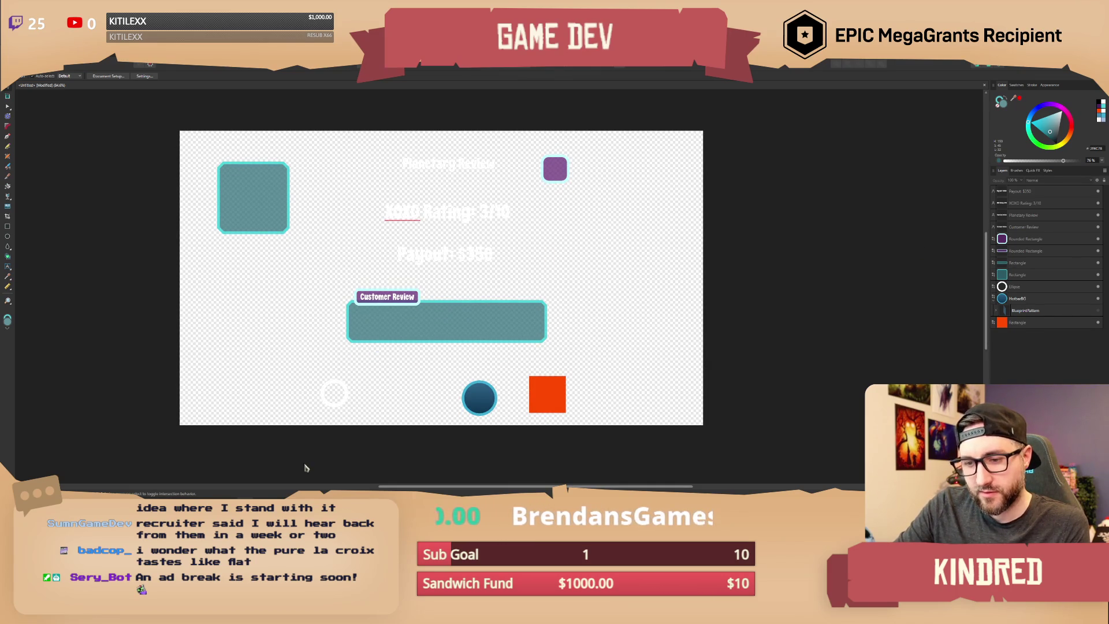
Step: Select the pipe wall piece in the Maya prop scene, then go to the Chocolate Factory Jam Miro board
key(alt+Tab)
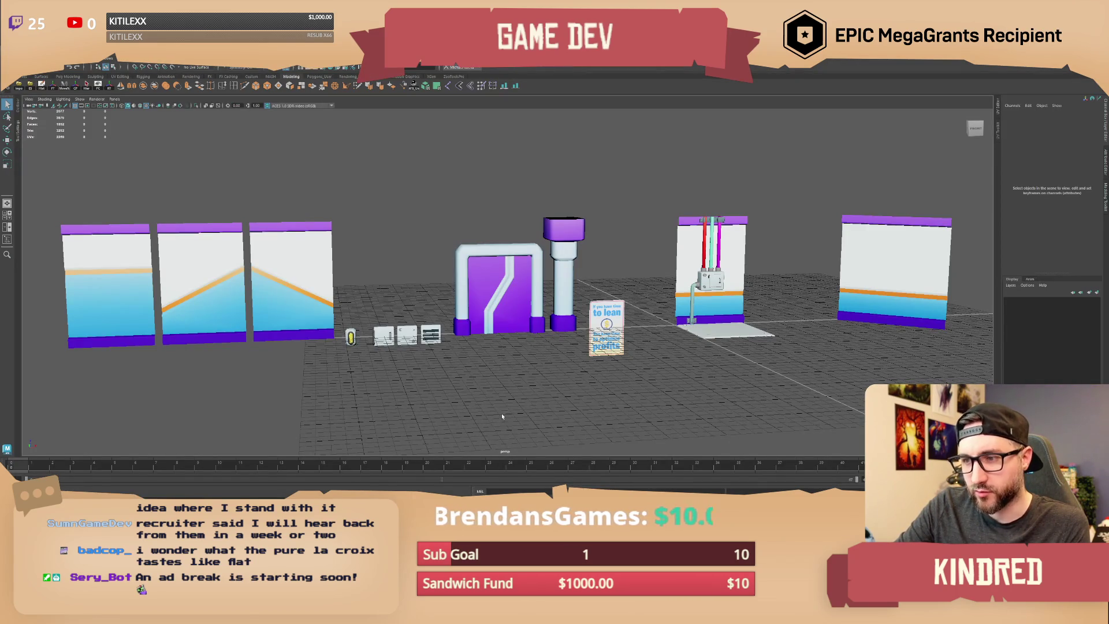
alt+drag(550, 382, 497, 374)
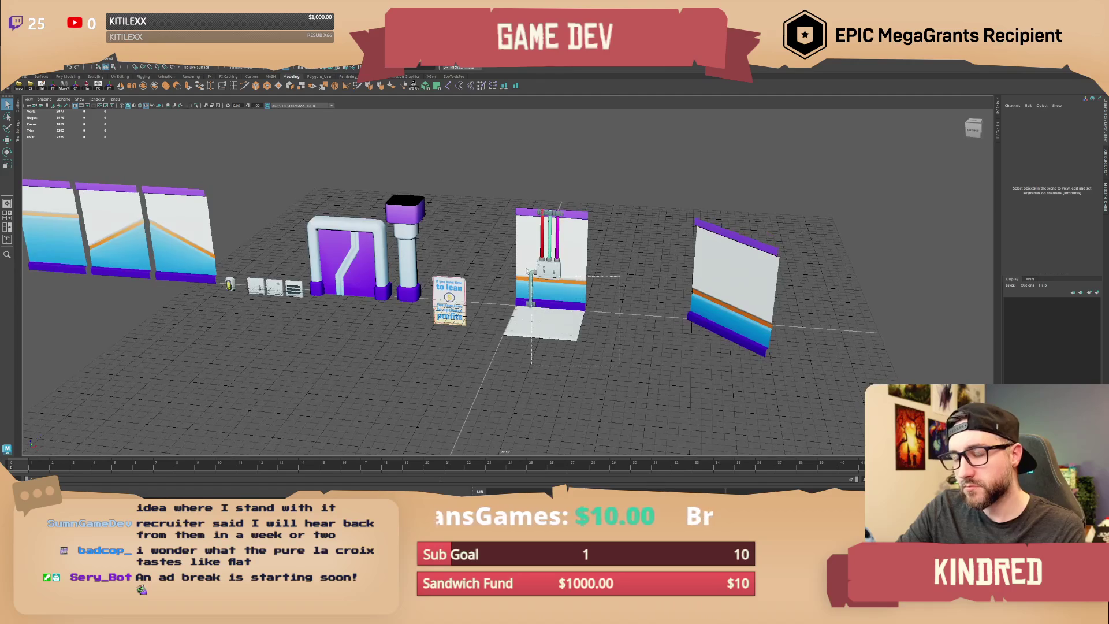
click(548, 249)
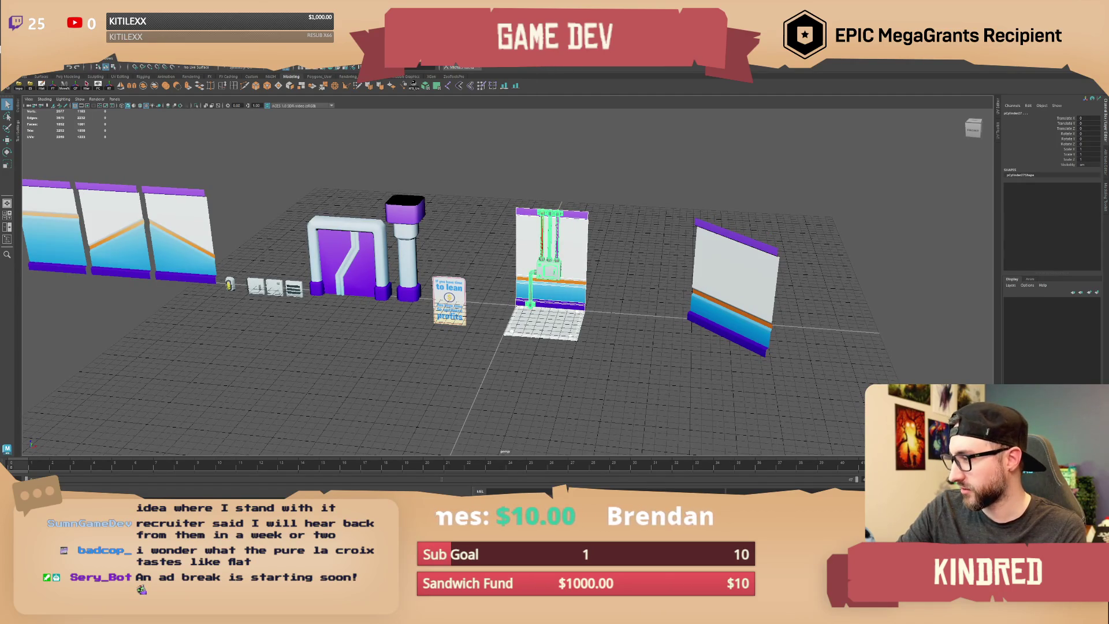
key(alt+Tab)
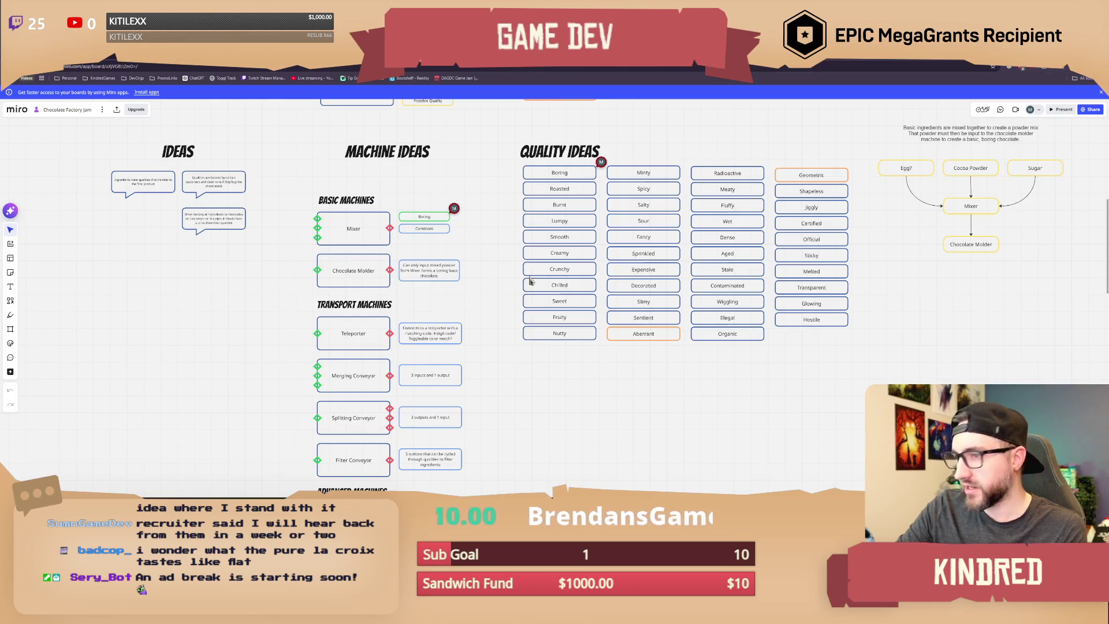
scroll(468, 325, down, 5)
ctrl+scroll(503, 245, up, 3)
ctrl+scroll(508, 296, up, 2)
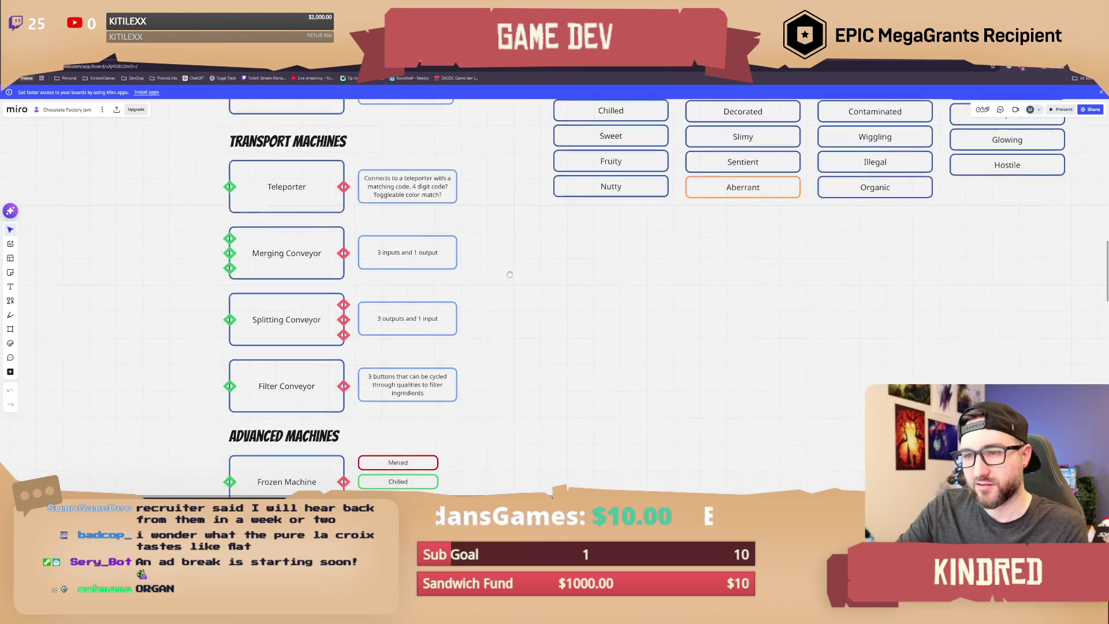
mouse_move(502, 159)
mouse_down()
mouse_move(298, 198)
mouse_move(191, 197)
mouse_up()
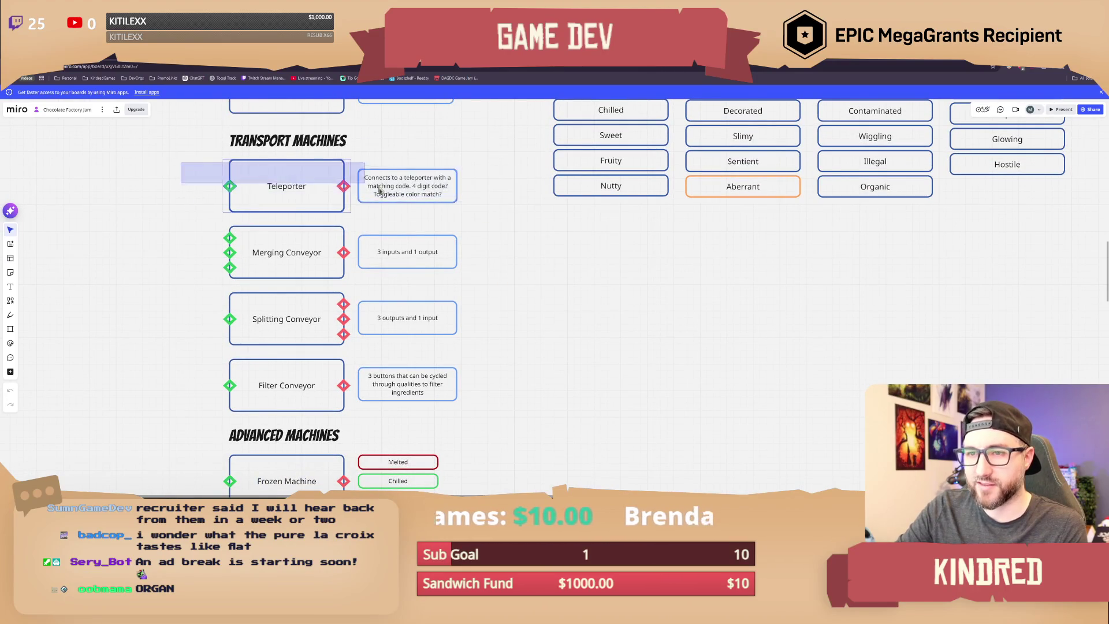
drag(483, 180, 201, 200)
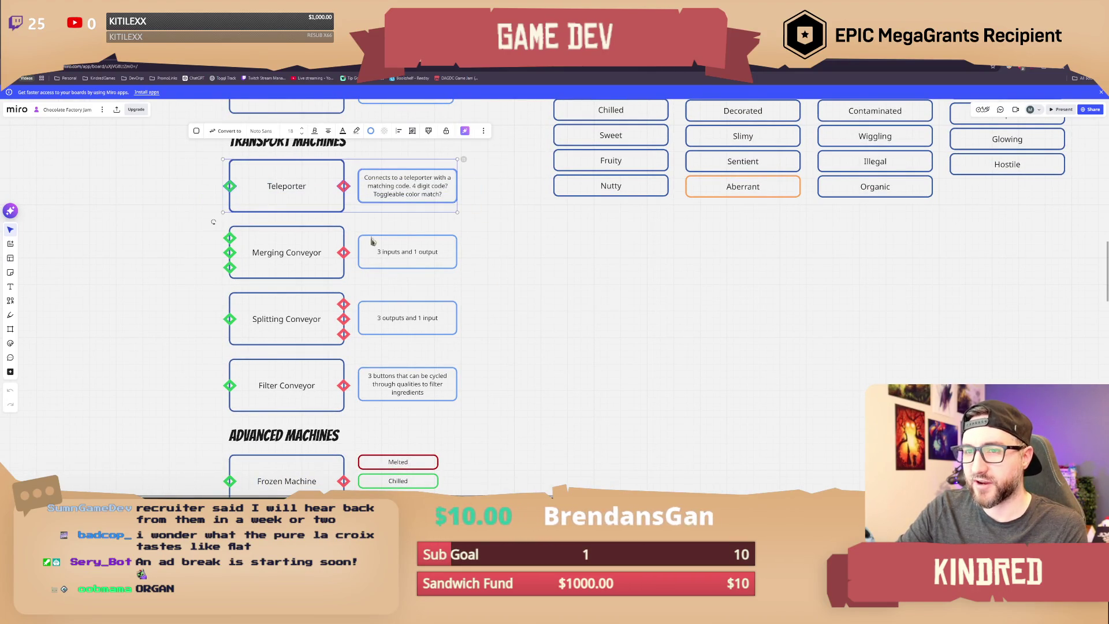
drag(482, 182, 220, 208)
scroll(483, 324, down, 1)
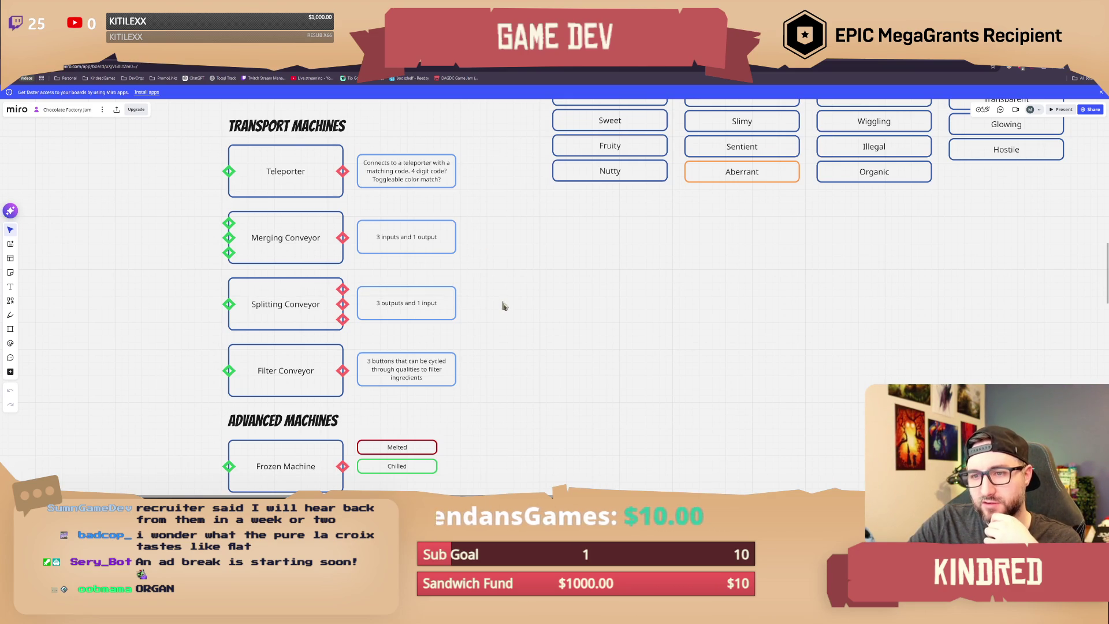
scroll(502, 289, down, 3)
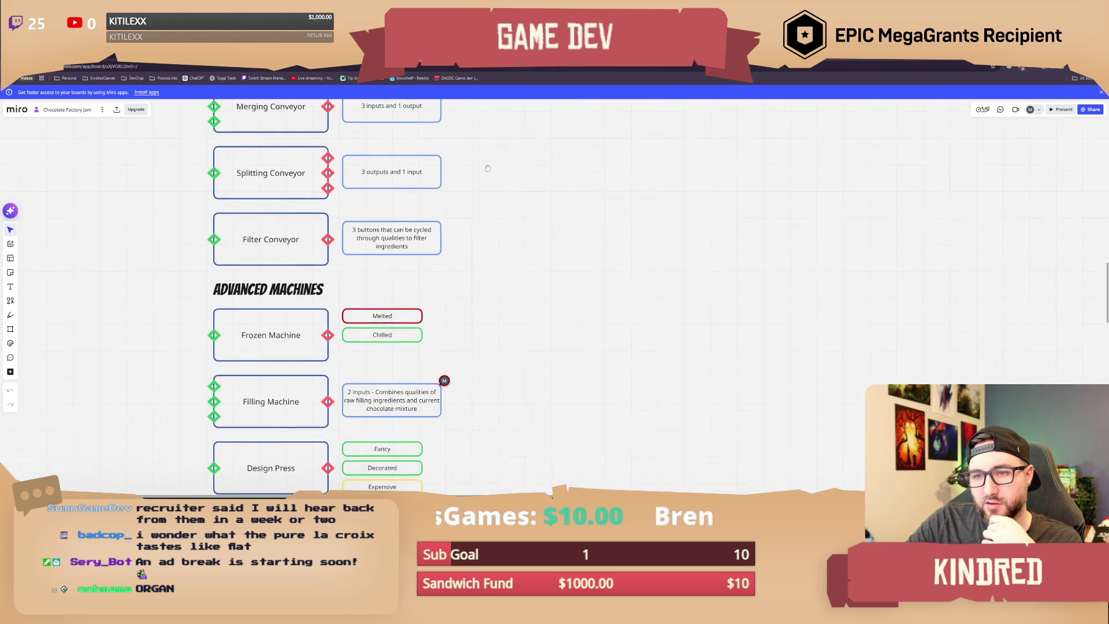
Step: Clear the Filter Conveyor selection and pan down through the Advanced Machines list
mouse_move(478, 233)
mouse_down()
mouse_move(195, 236)
mouse_move(191, 248)
mouse_up()
click(192, 253)
right_drag(489, 303, 485, 262)
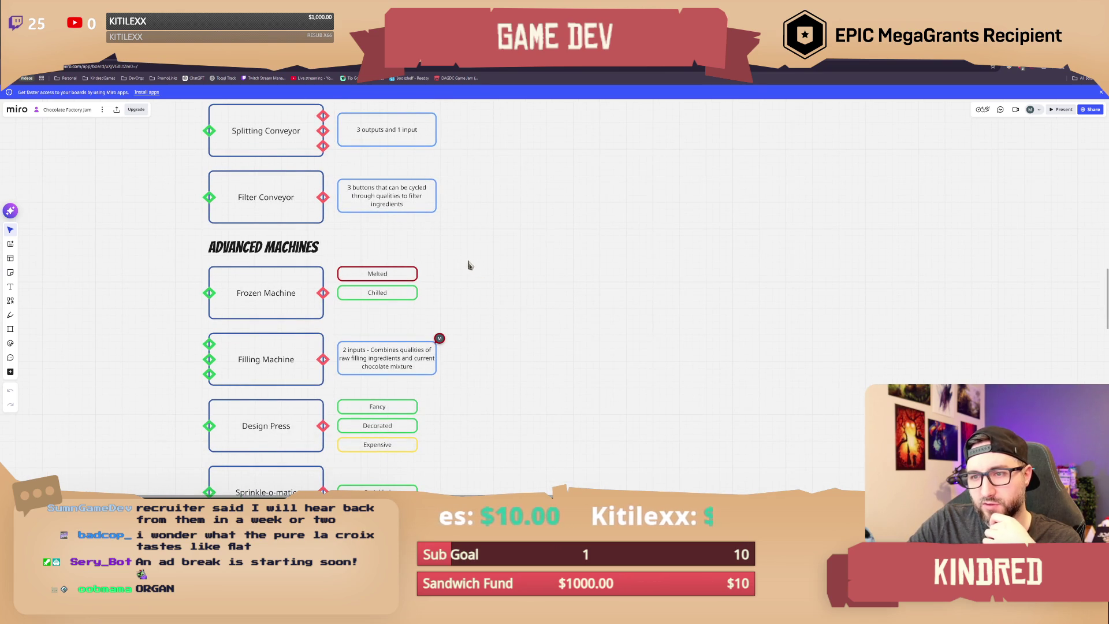
scroll(472, 240, up, 1)
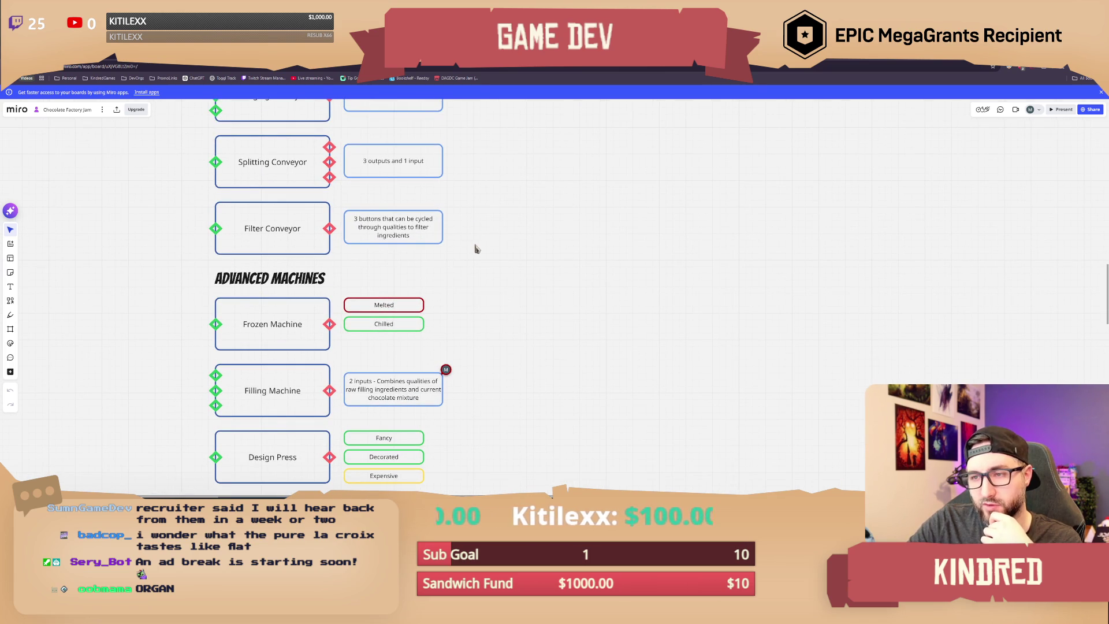
right_drag(489, 327, 487, 259)
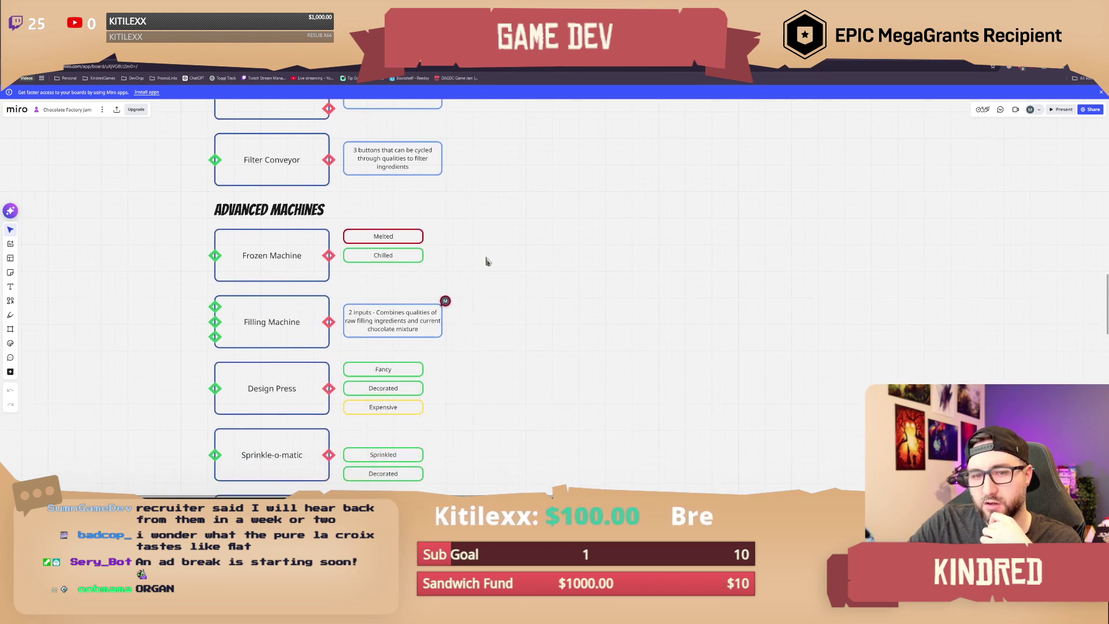
scroll(491, 330, down, 1)
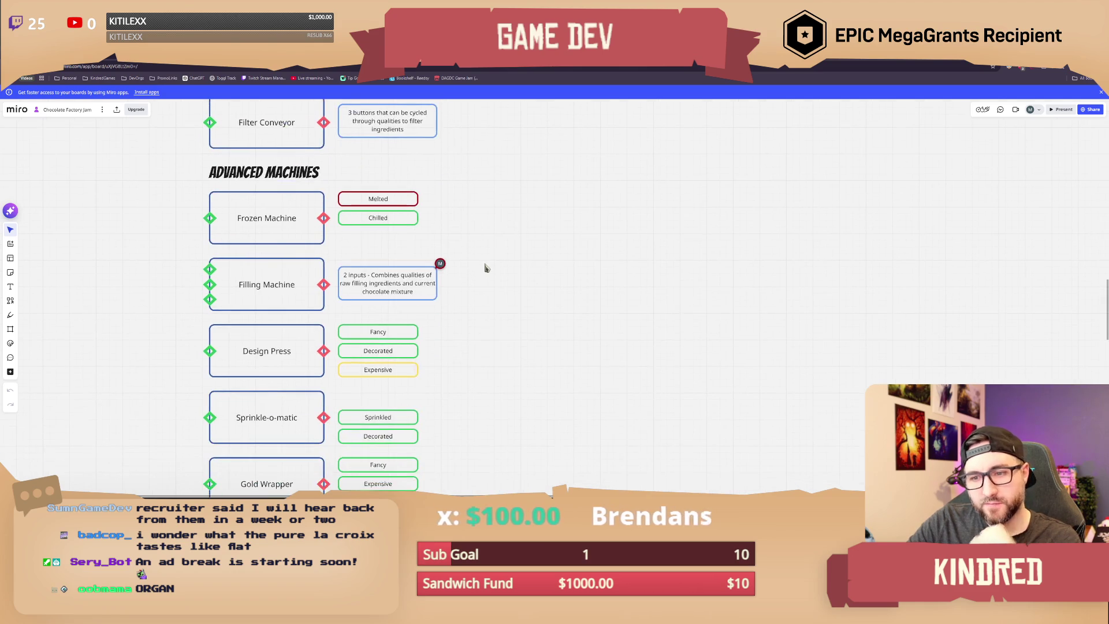
ctrl+scroll(483, 282, down, 1)
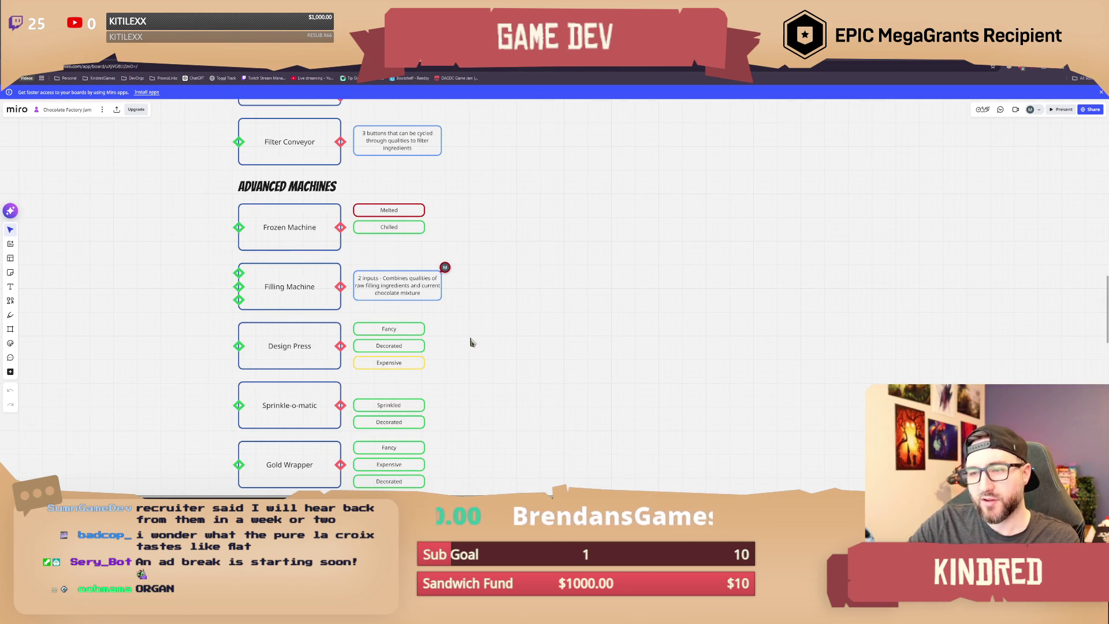
Step: Select and deselect the Organ Donation Center row, then return to the Maya prop scene
right_drag(473, 342, 469, 248)
scroll(469, 247, down, 5)
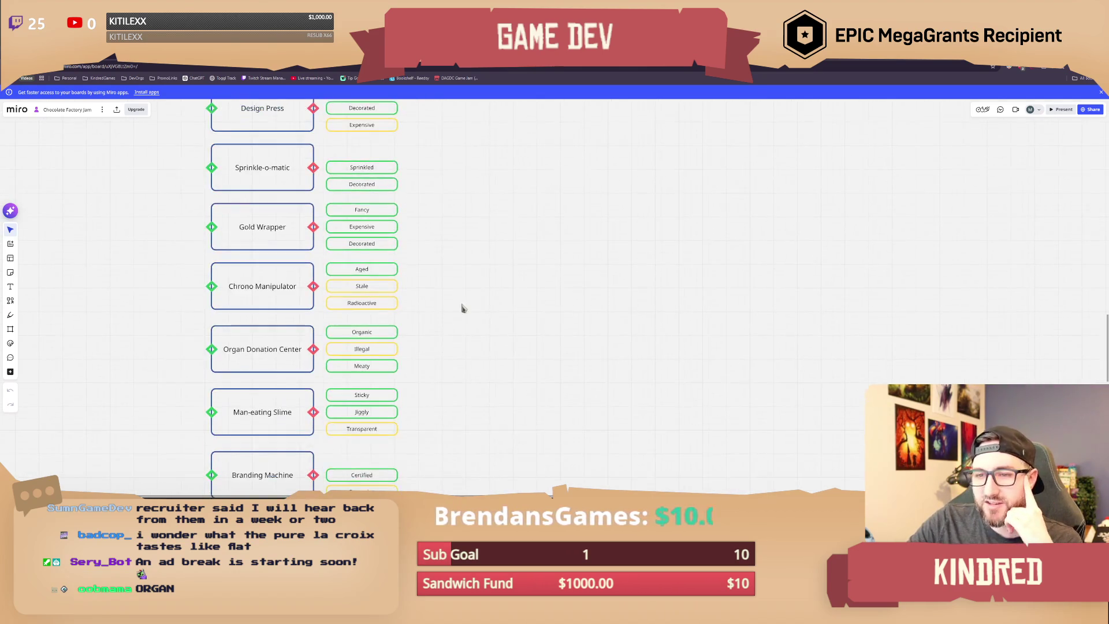
scroll(468, 292, left, 1)
mouse_move(463, 282)
mouse_down()
mouse_move(370, 303)
mouse_move(215, 313)
mouse_up()
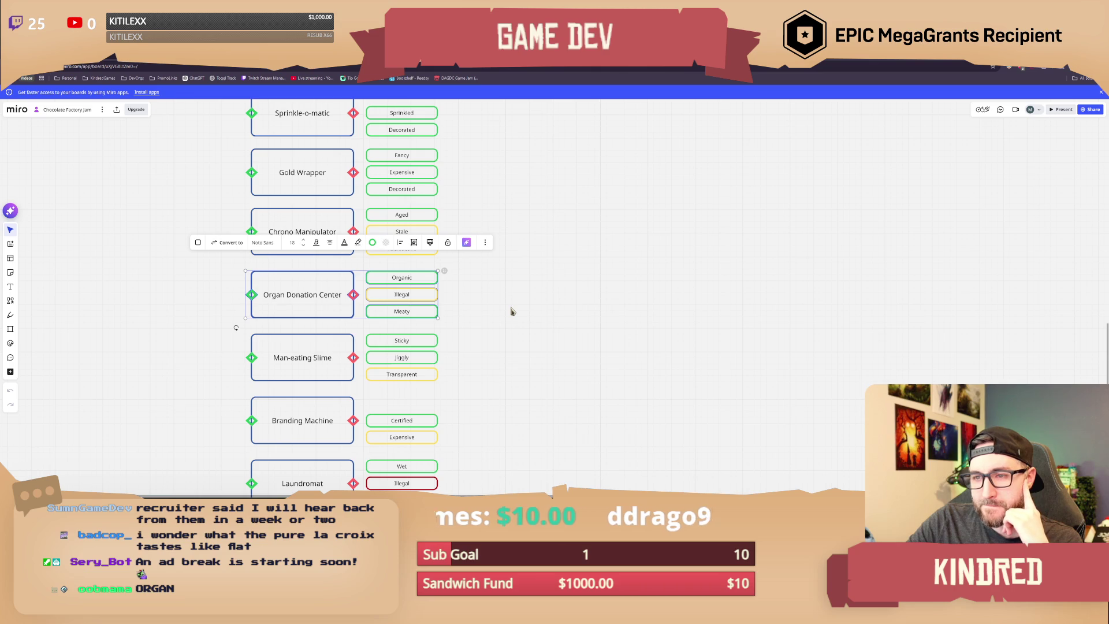
click(511, 312)
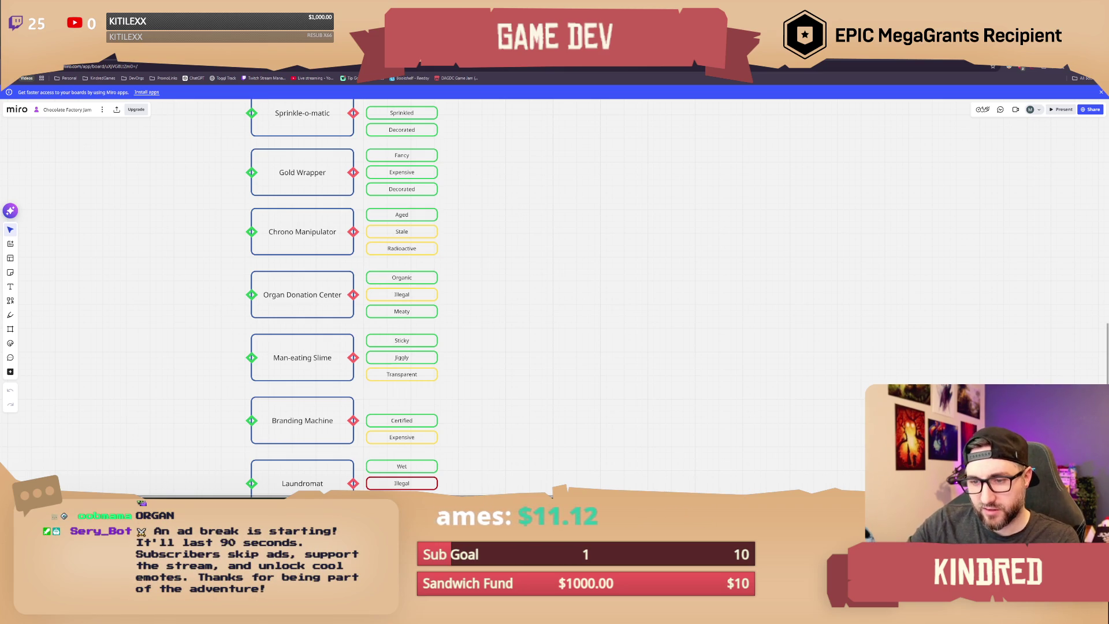
key(alt+Tab)
scroll(468, 365, up, 2)
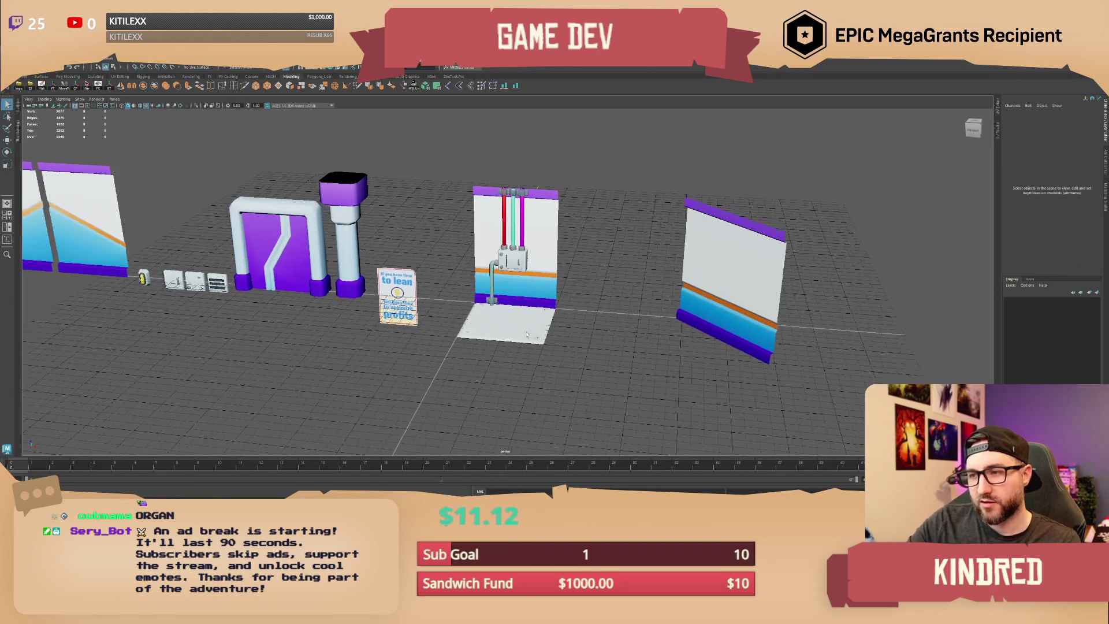
Step: Select the grey cube in Maya and drag the organ donation center image results over the viewport
alt+drag(468, 365, 575, 291)
click(636, 318)
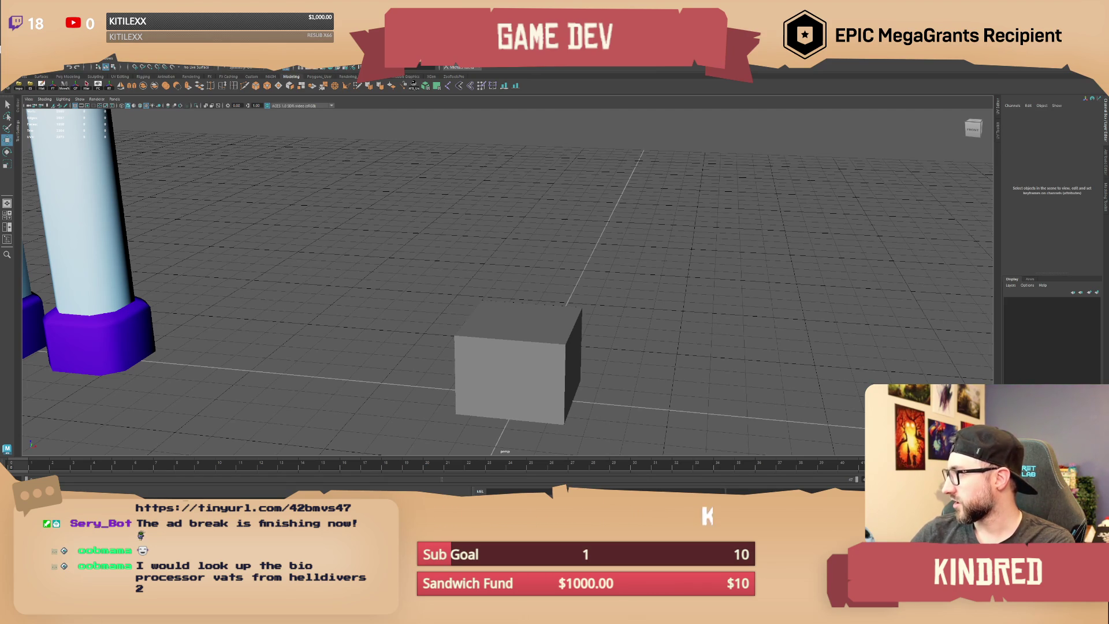
click(527, 352)
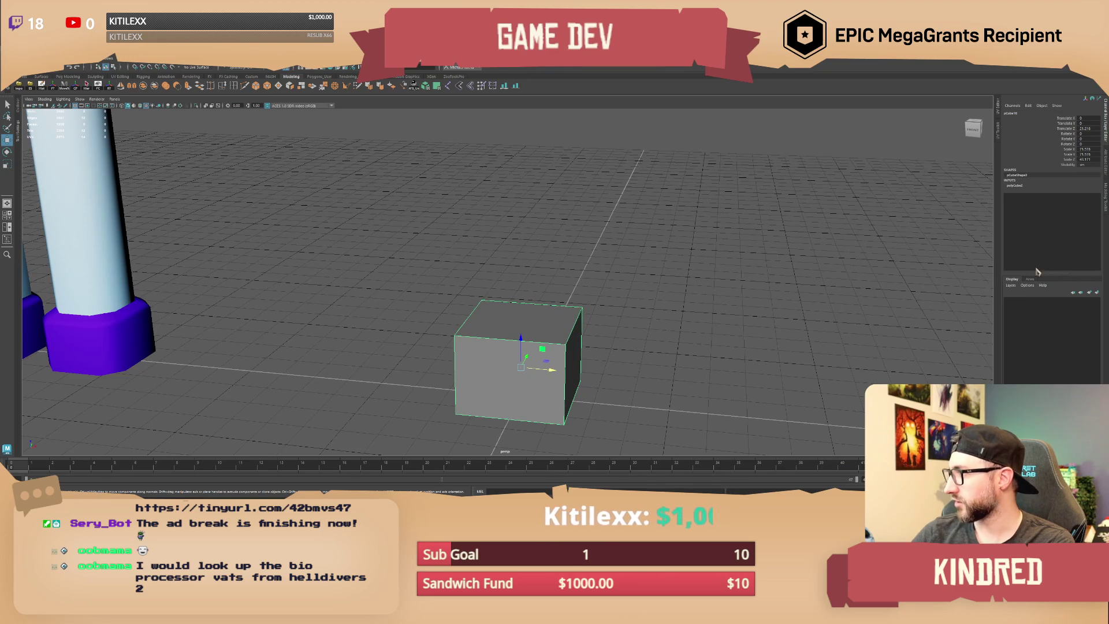
mouse_move(1108, 179)
mouse_down()
mouse_move(751, 179)
mouse_move(453, 122)
mouse_up()
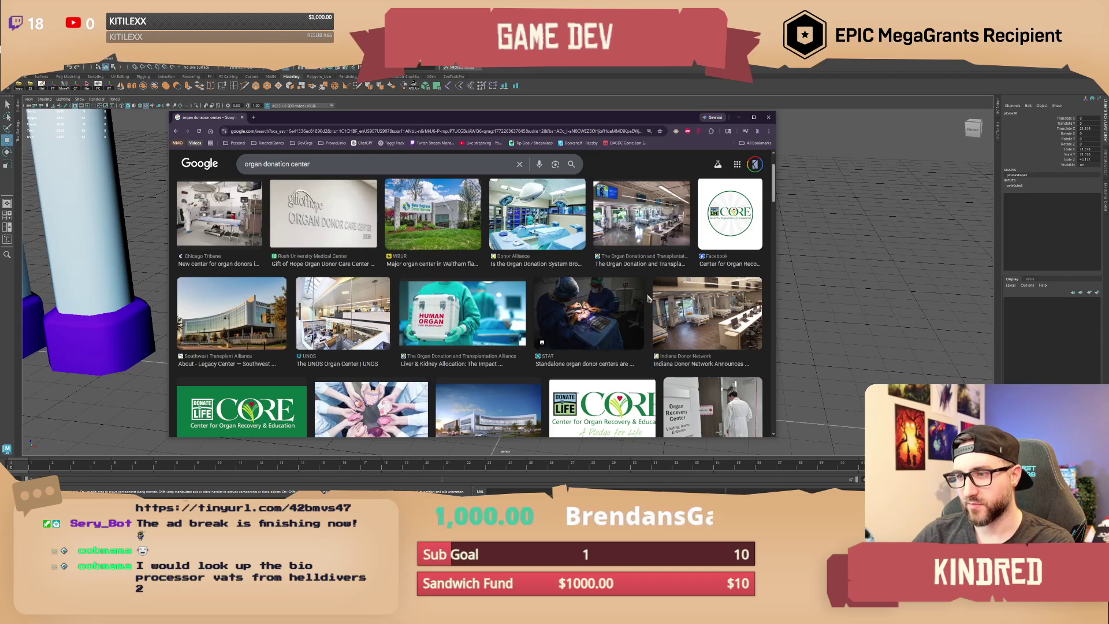
Step: Maximize the browser and preview the 'Human Organ for Transplant' cooler image
drag(583, 122, 602, 106)
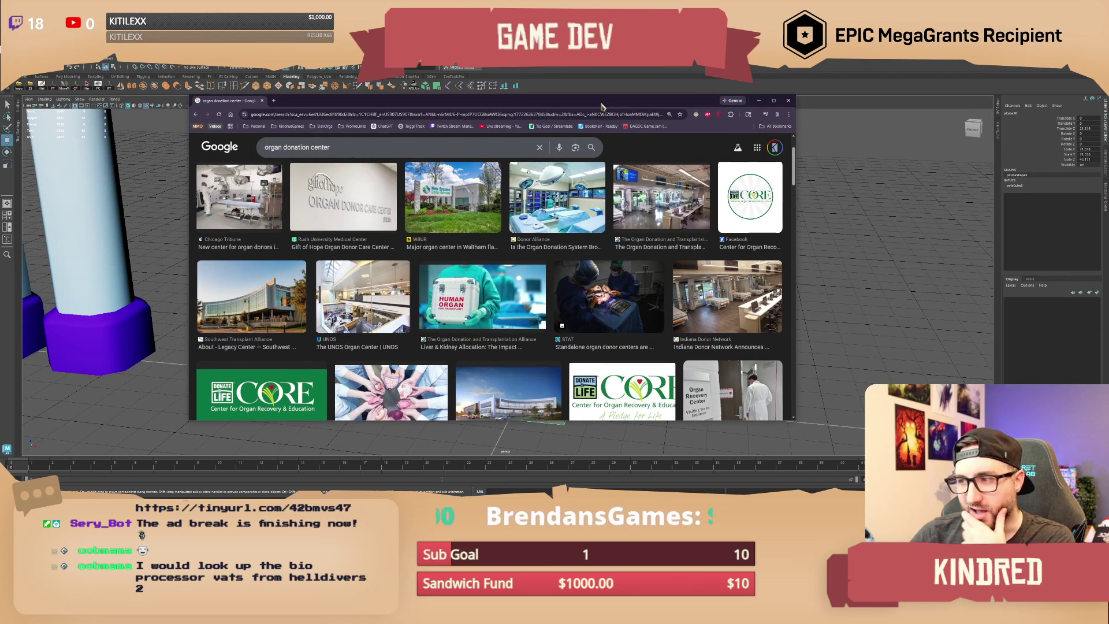
double_click(603, 107)
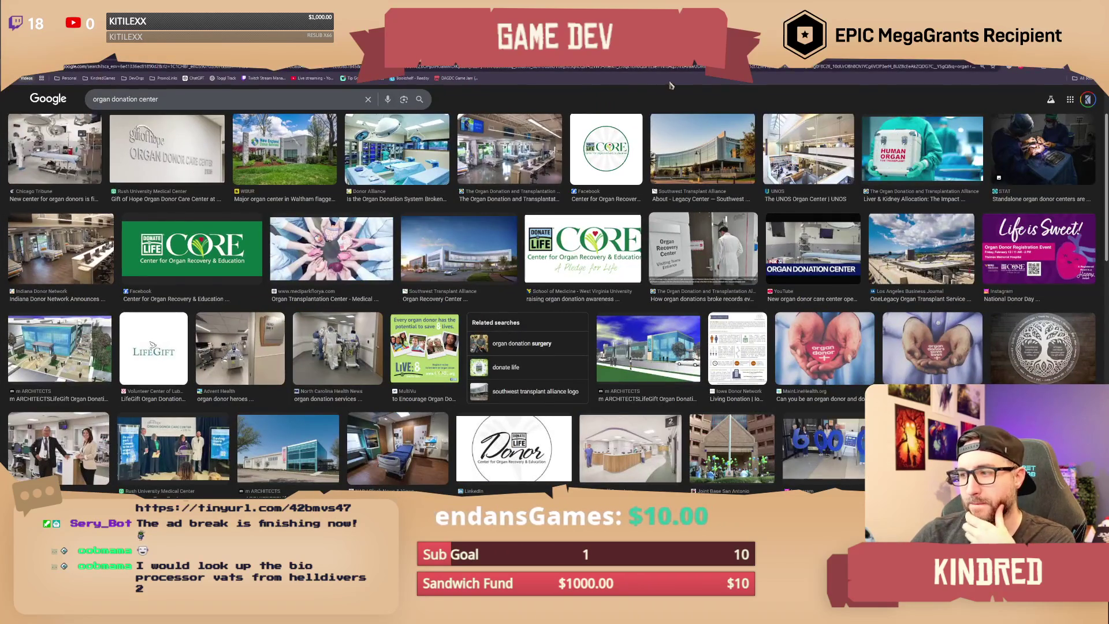
scroll(502, 220, up, 2)
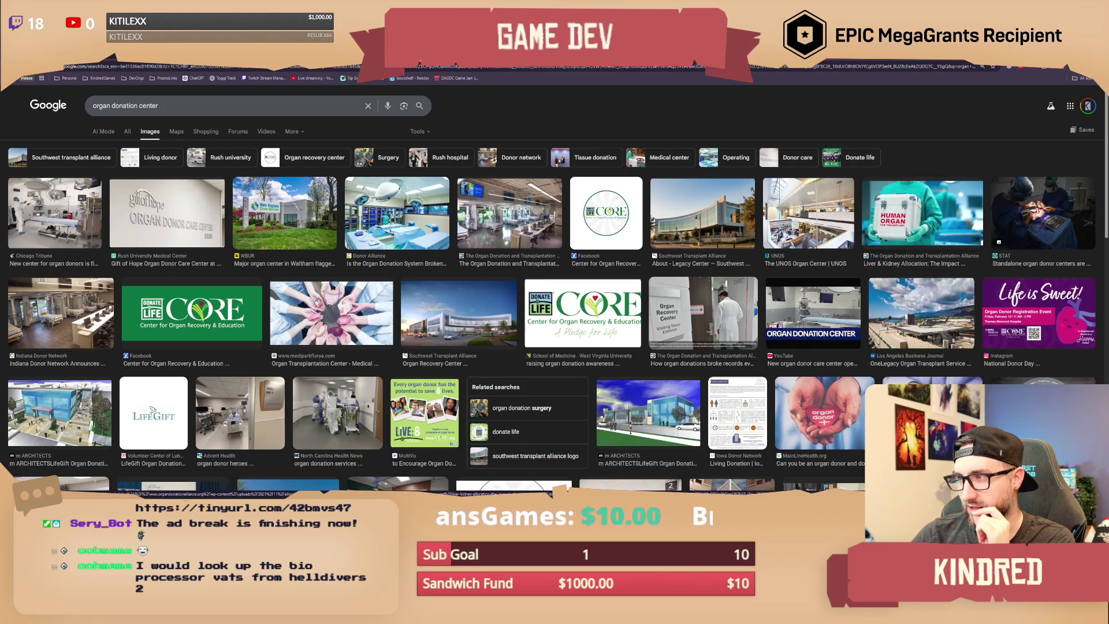
click(907, 233)
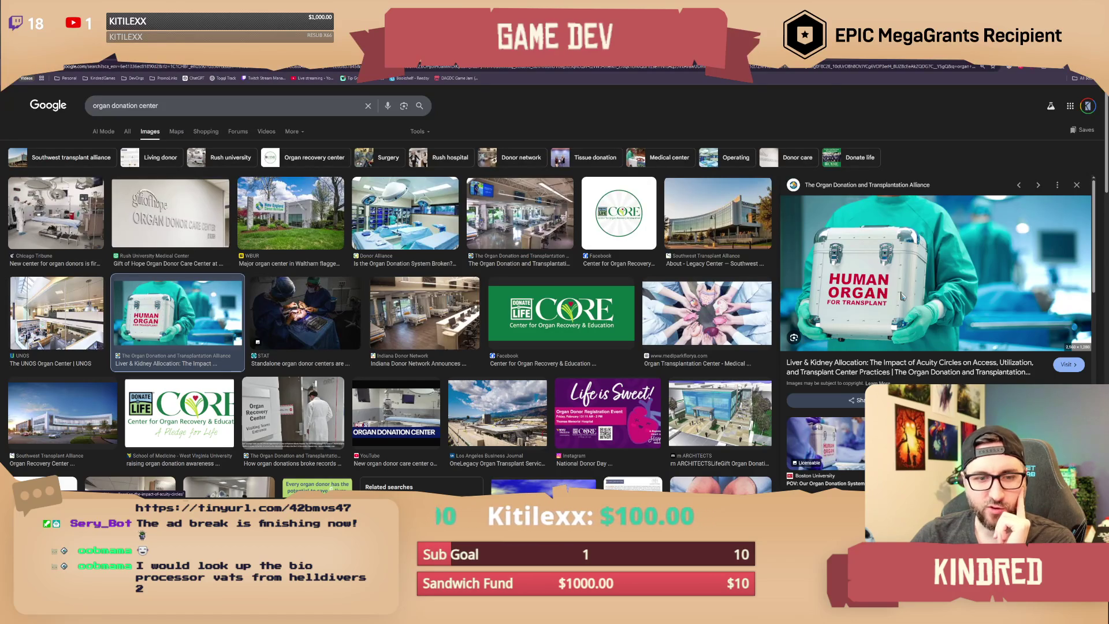
key(slash)
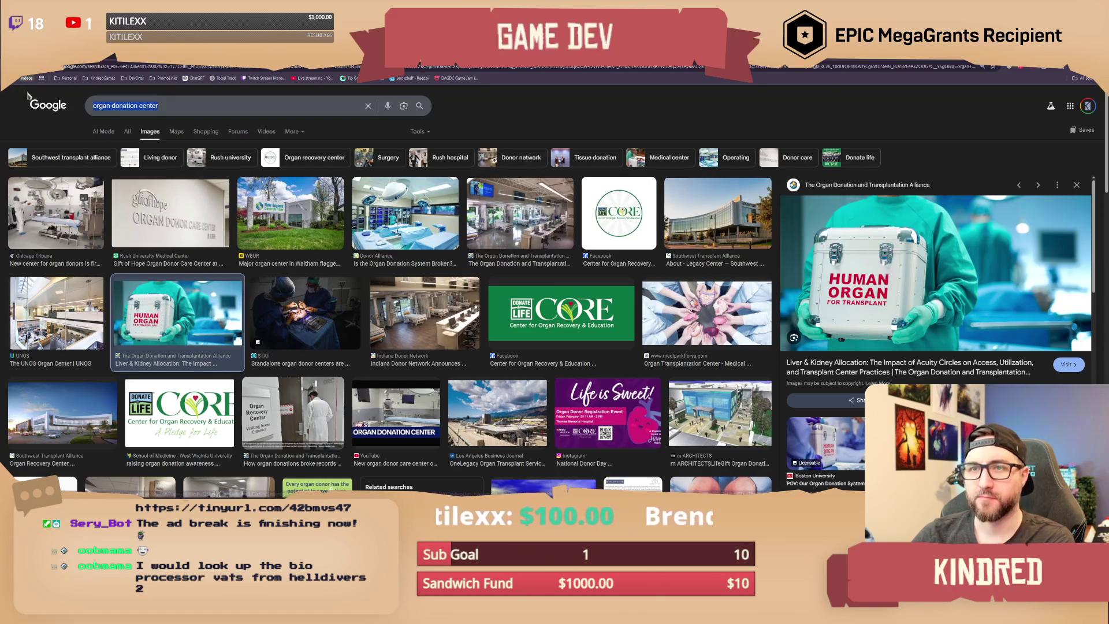
Step: Search 'bio processor vat helldivers 2' and preview the Helldivers Wiki Enemy Bio-Processor image
text(bio processo)
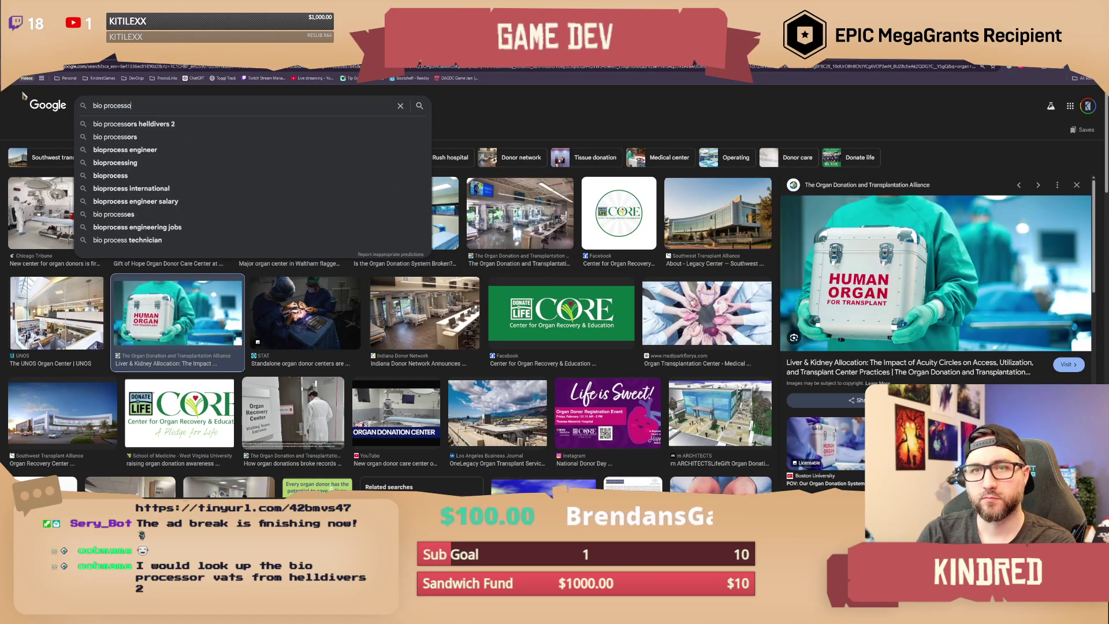
text(r vat)
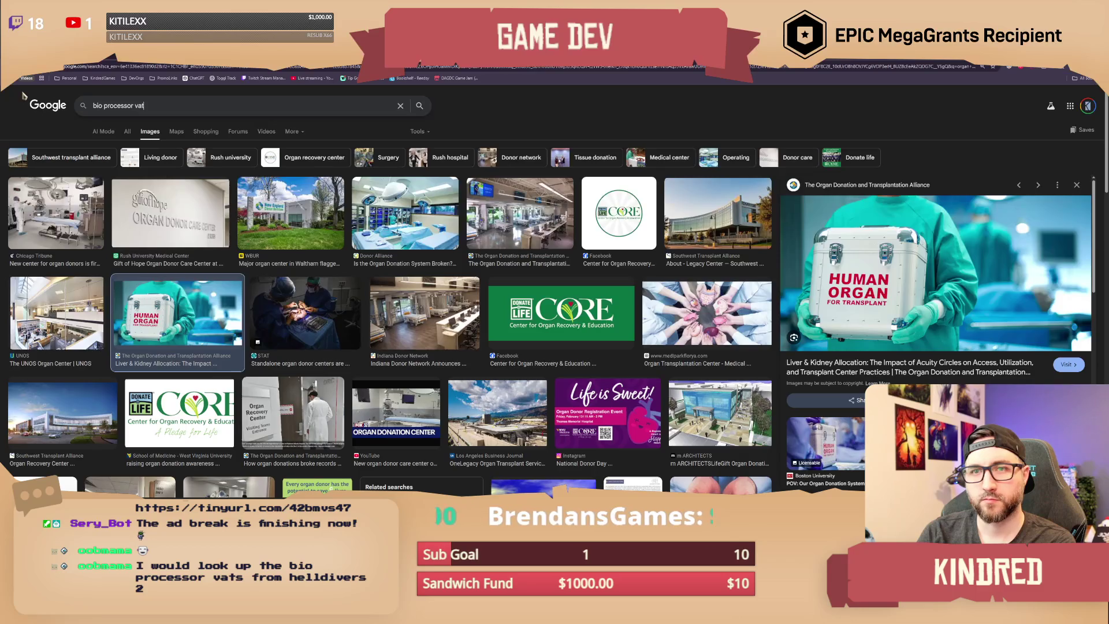
key(Return)
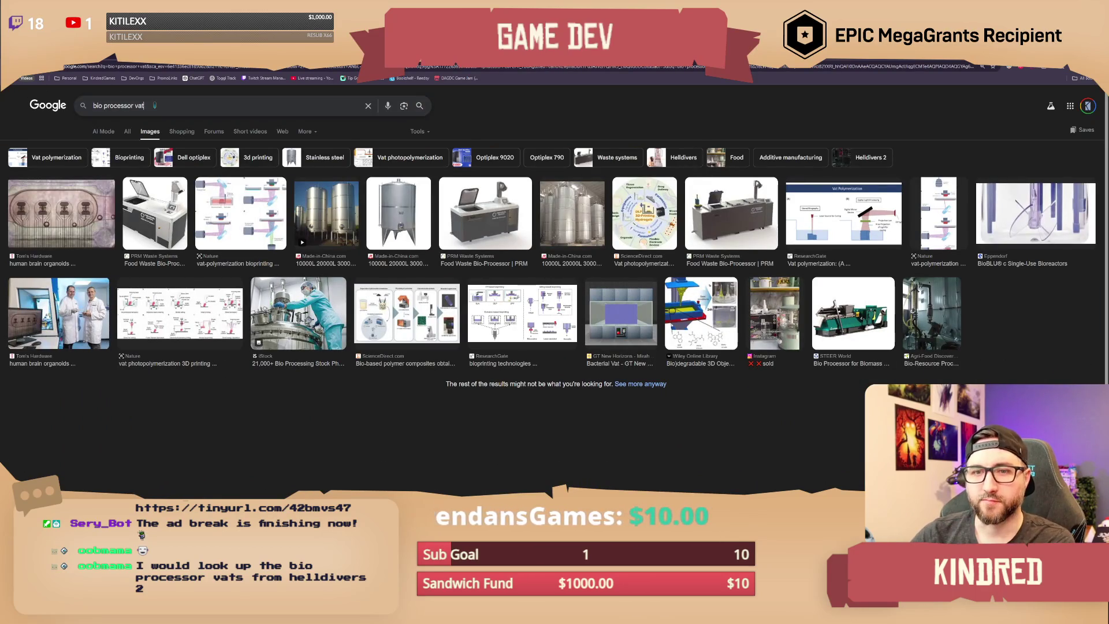
text(helldivers 2)
key(Return)
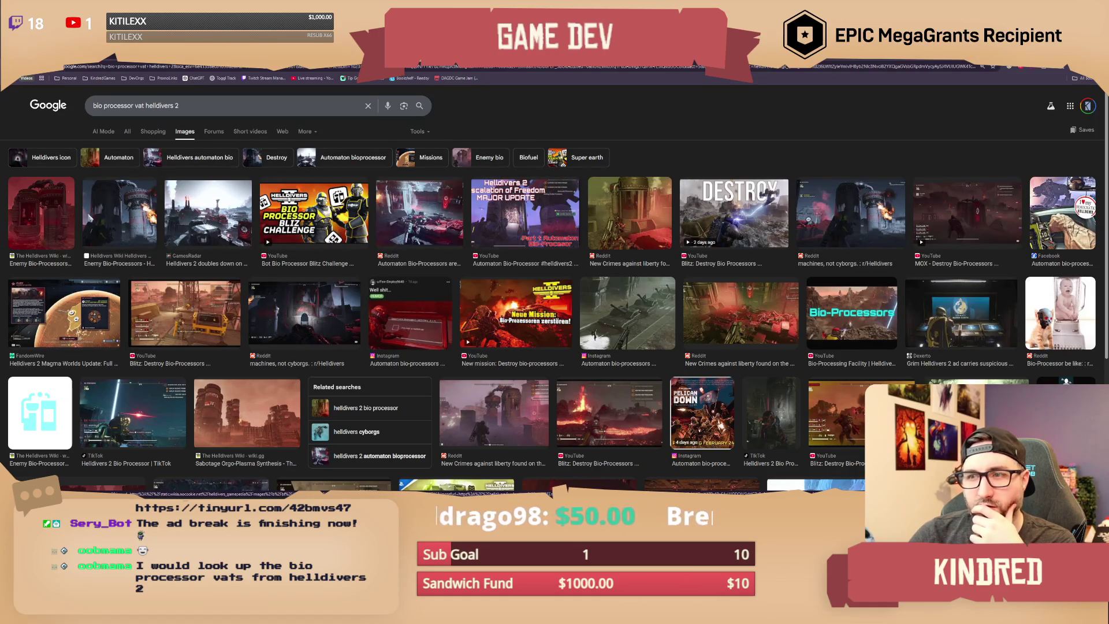
click(68, 227)
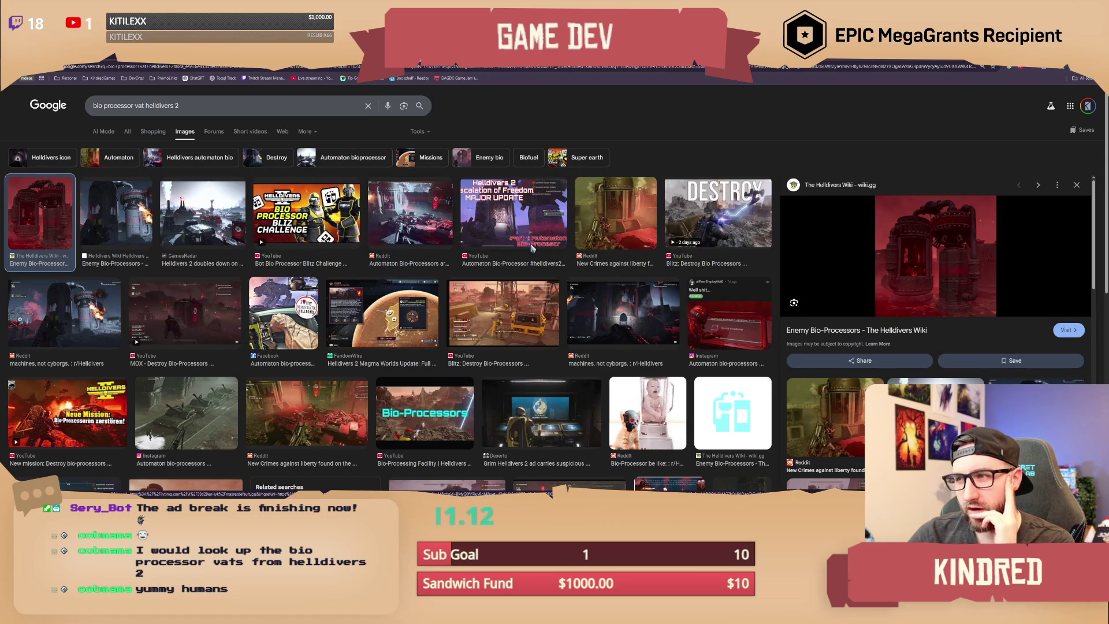
Step: Preview the Reddit bio-processor image, browse the results, then preview the Helldivers Wiki tank image
click(424, 223)
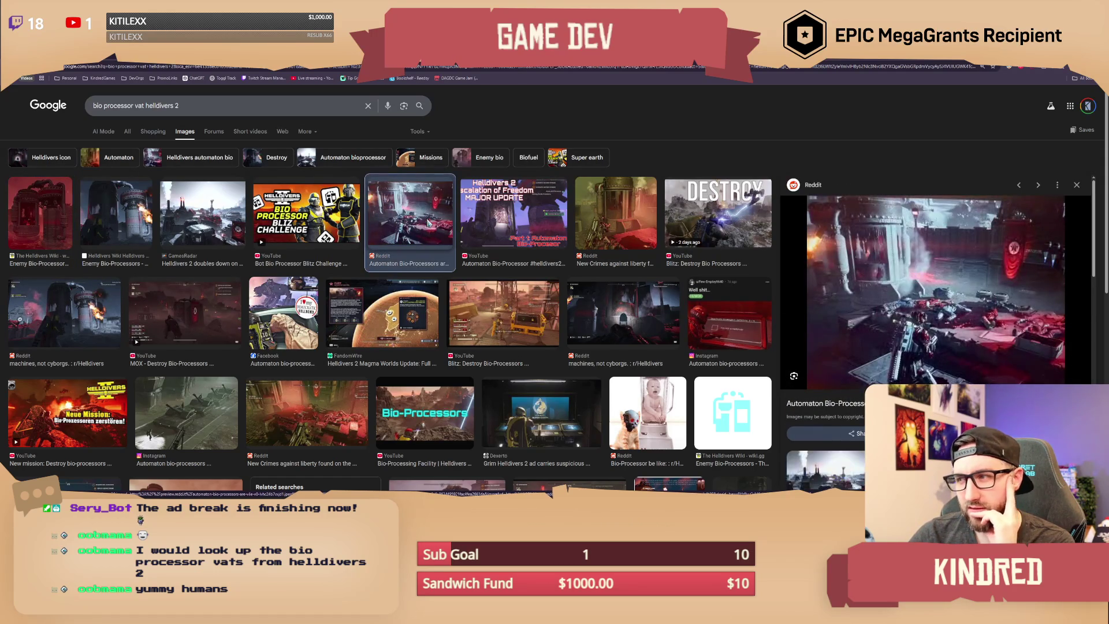
scroll(355, 240, down, 2)
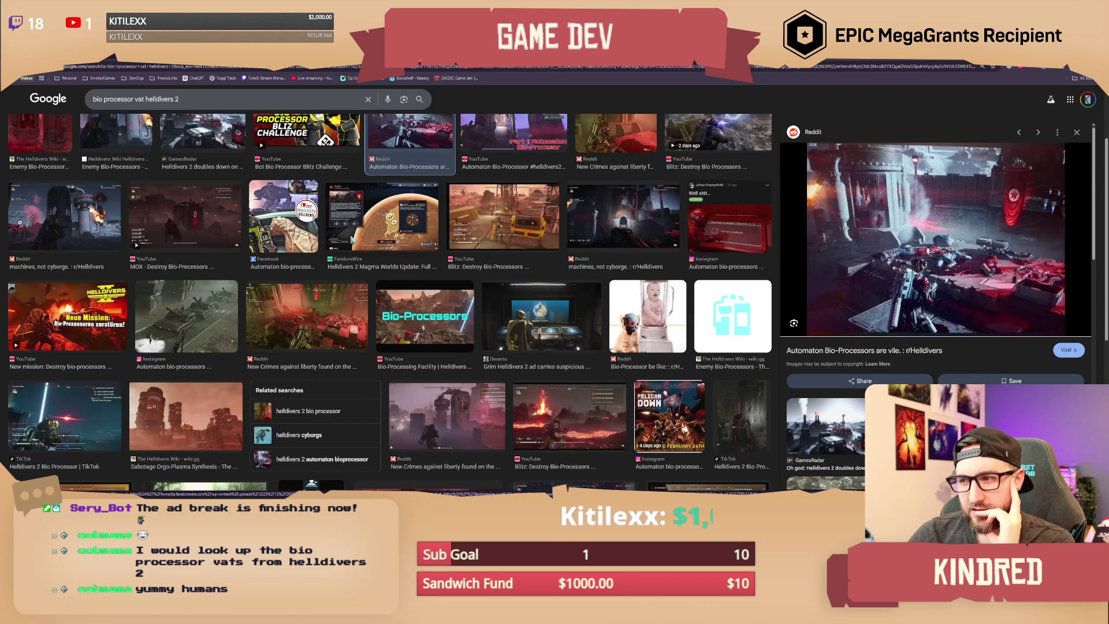
scroll(354, 240, down, 1)
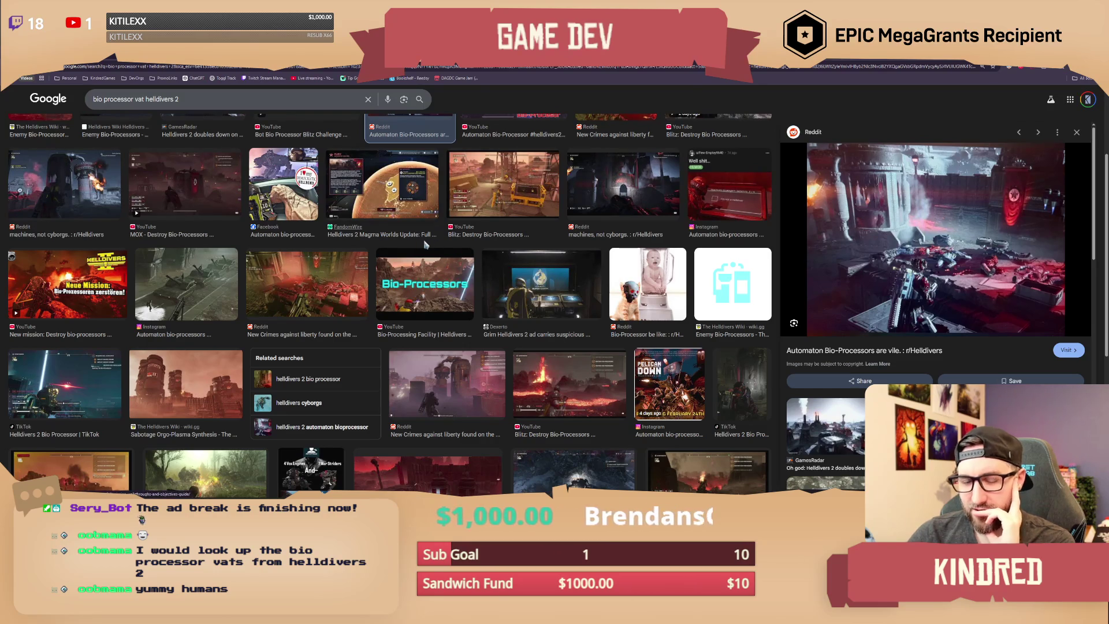
scroll(386, 245, down, 1)
scroll(382, 248, down, 3)
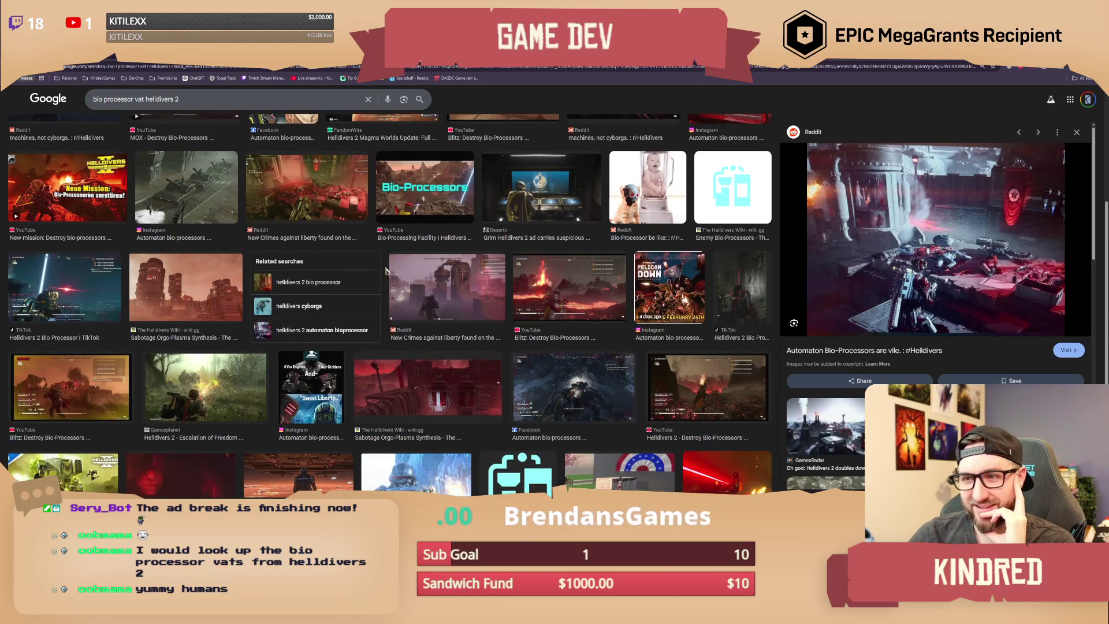
scroll(387, 271, down, 2)
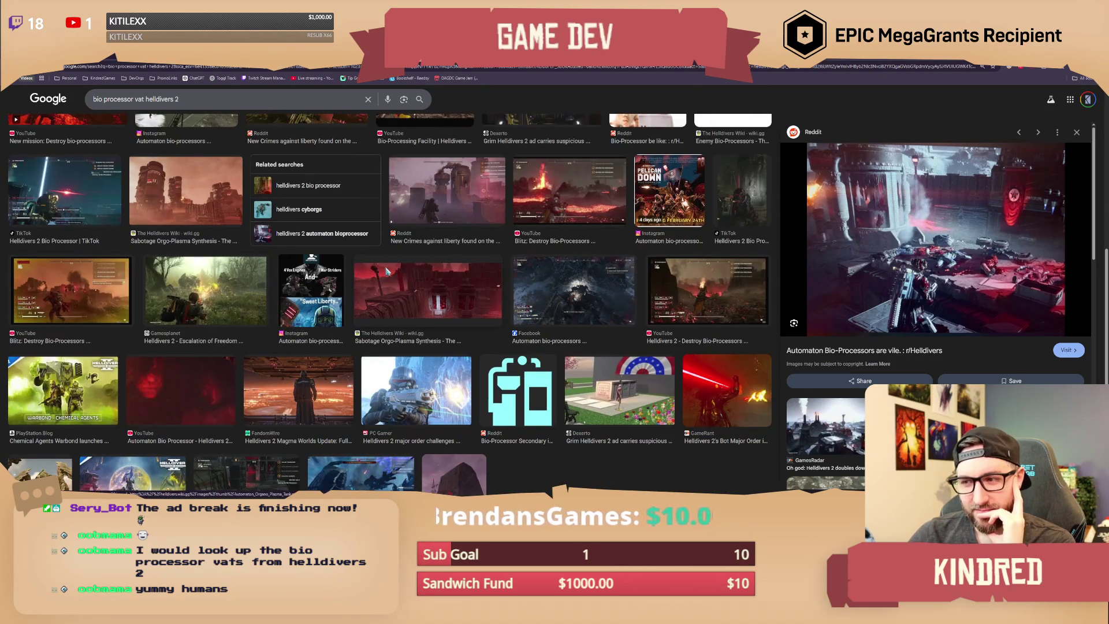
scroll(386, 271, down, 2)
scroll(387, 271, up, 10)
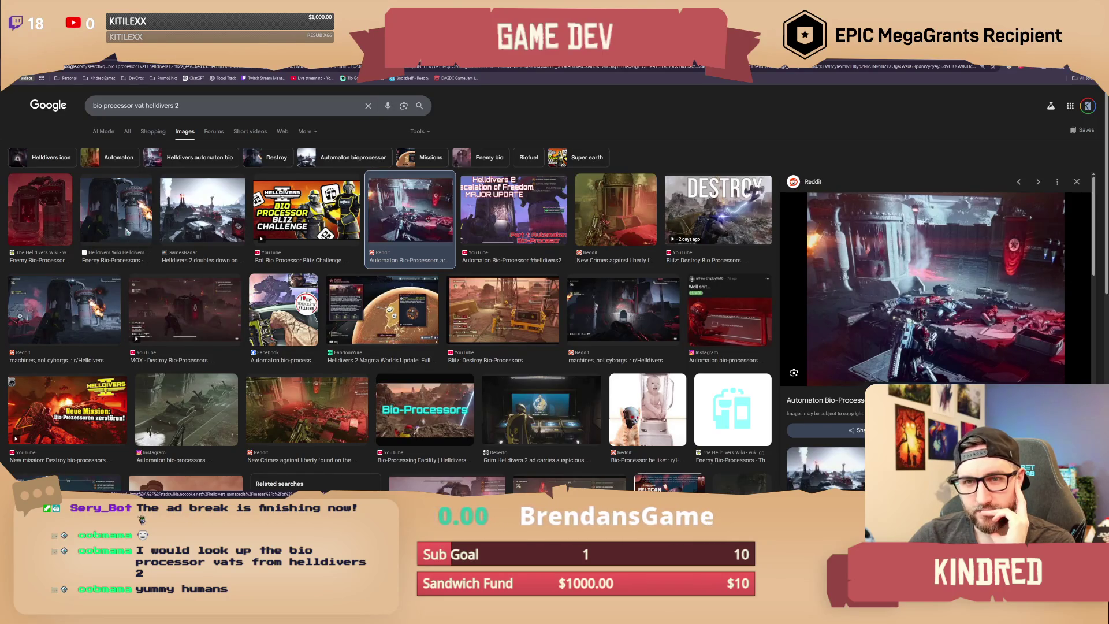
click(116, 229)
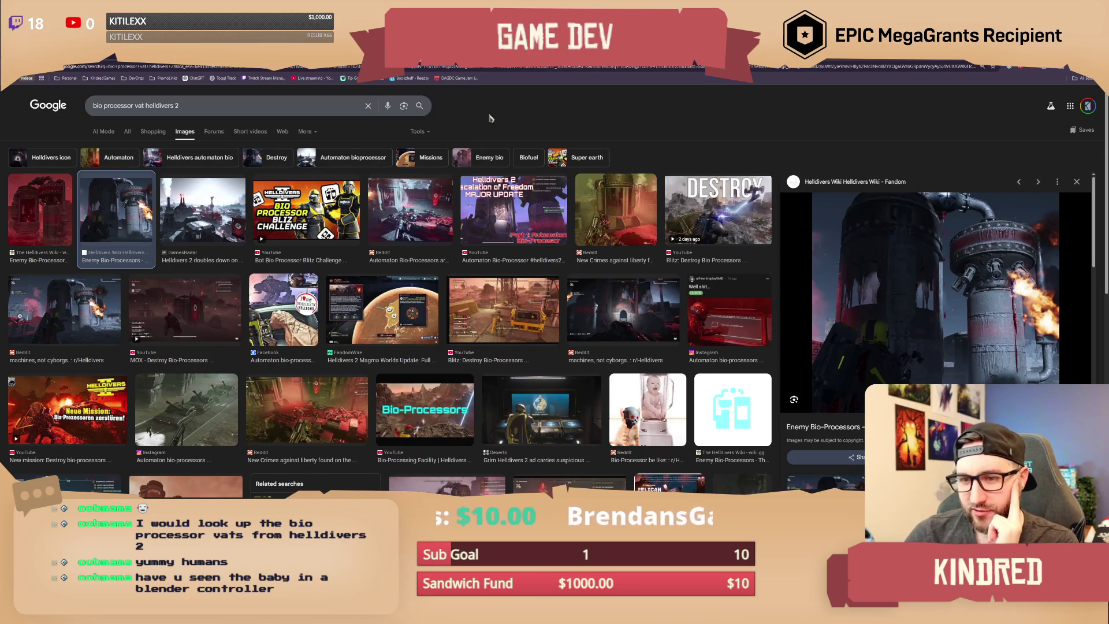
Step: Switch from the browser back to the Maya scene with the grey cube
key(alt+Tab)
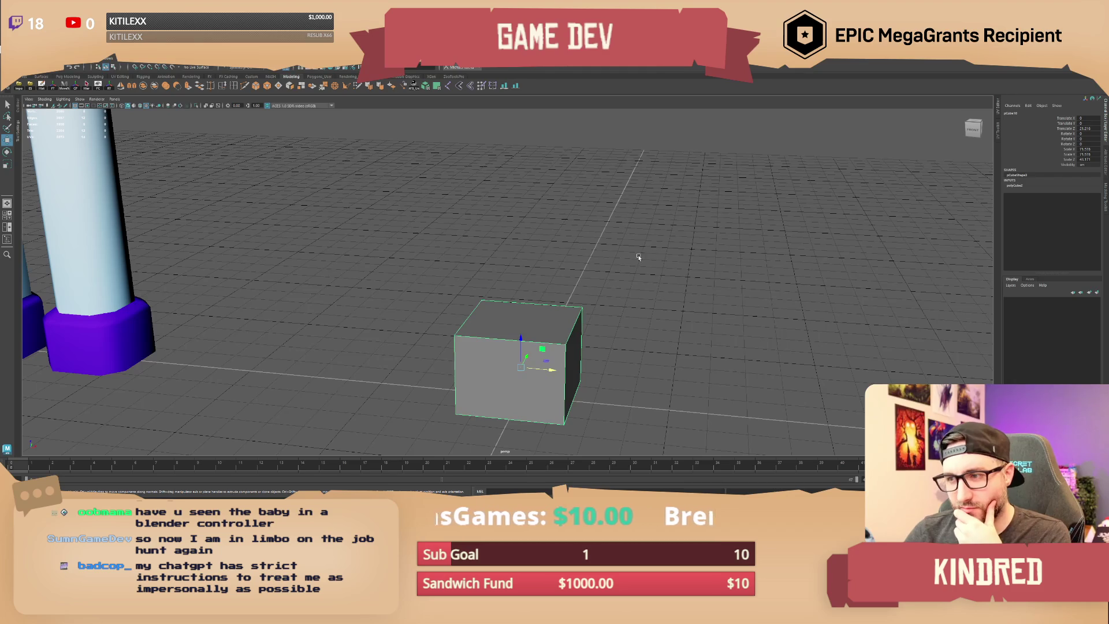
Step: Orbit around the grey block, deselecting and reselecting the cube to frame it from new angles
click(601, 269)
mouse_move(602, 284)
alt+mouse_down()
mouse_move(491, 345)
mouse_move(428, 324)
mouse_move(474, 312)
alt+mouse_up()
click(491, 345)
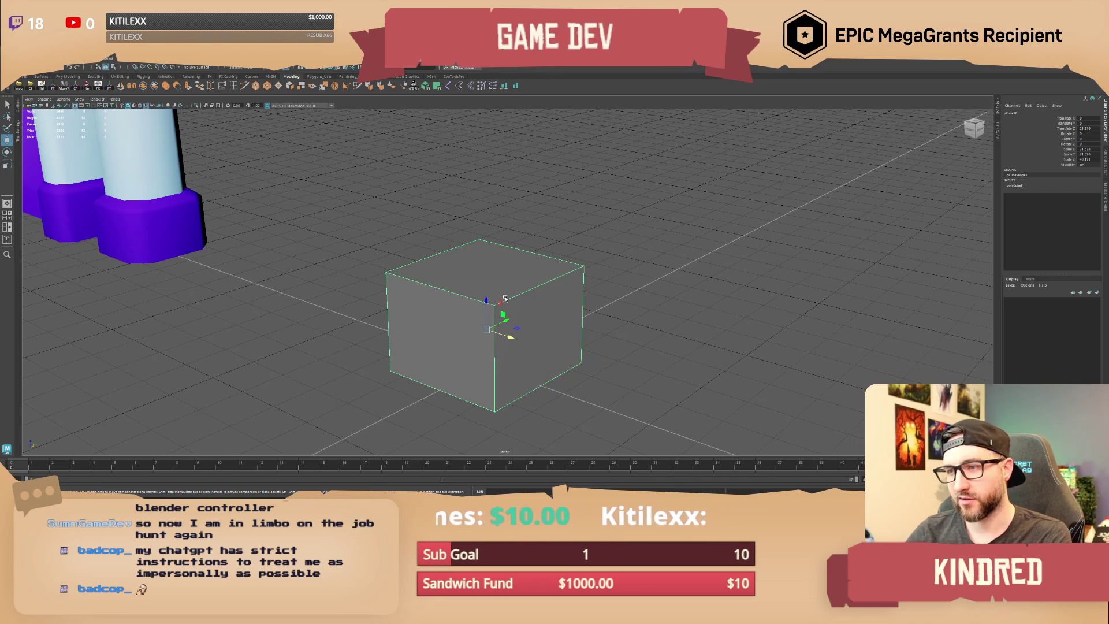
alt+drag(506, 299, 600, 295)
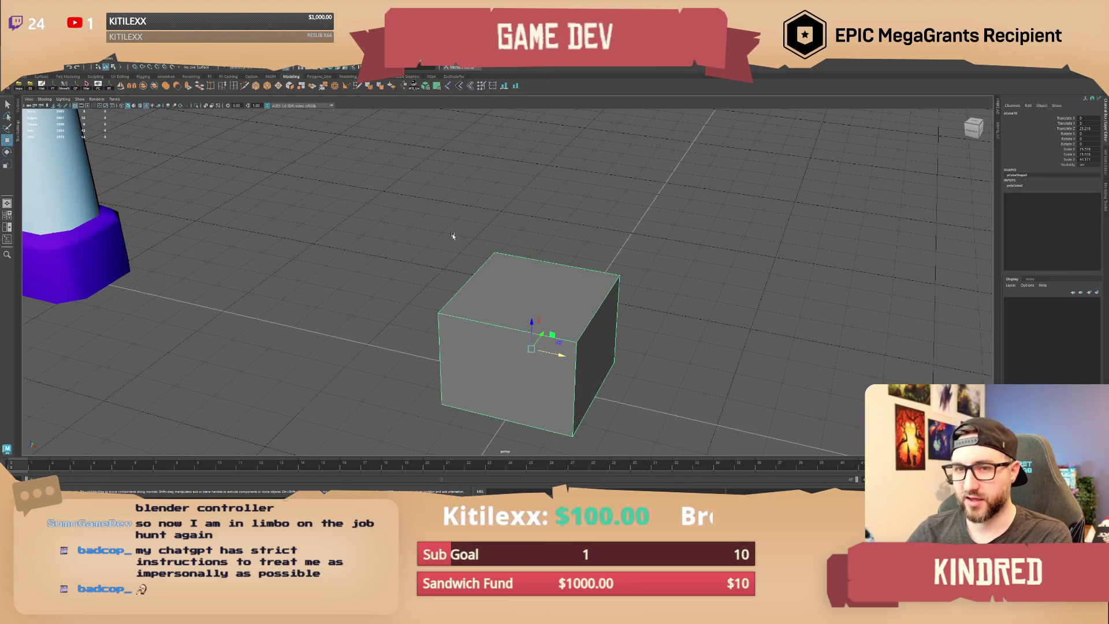
drag(566, 298, 411, 212)
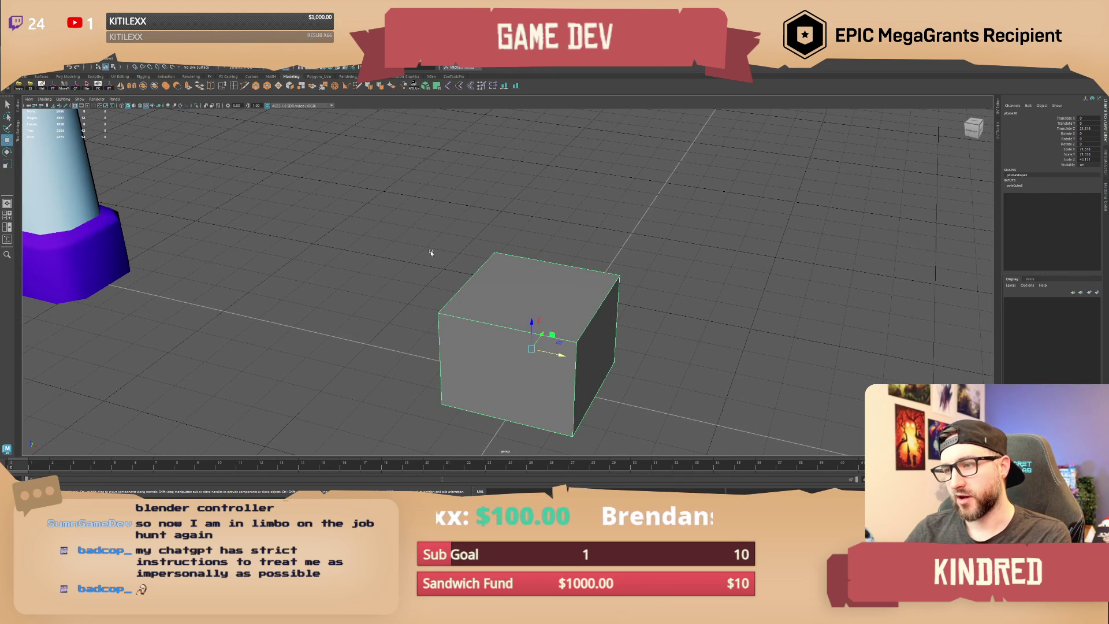
alt+drag(552, 361, 490, 311)
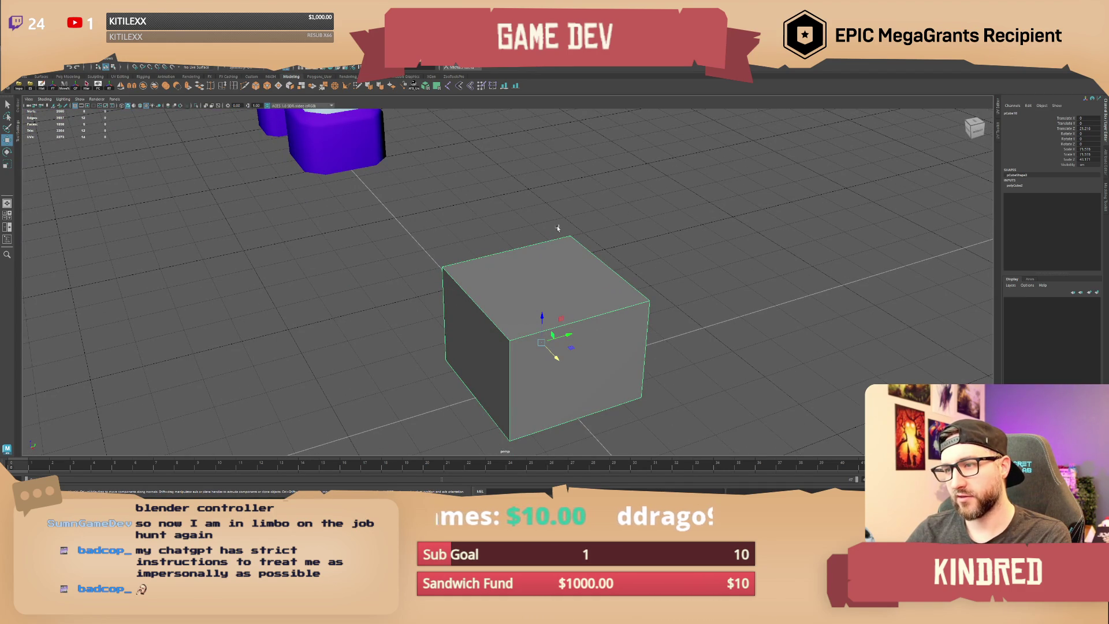
mouse_move(560, 250)
alt+mouse_down()
mouse_move(602, 255)
mouse_move(550, 307)
alt+mouse_up()
Step: Move the new cube to the block's top corner, stretch it into a thin bar, tilt it upward
mouse_move(507, 354)
mouse_down()
mouse_move(574, 250)
mouse_move(585, 264)
mouse_move(653, 255)
mouse_up()
key(r)
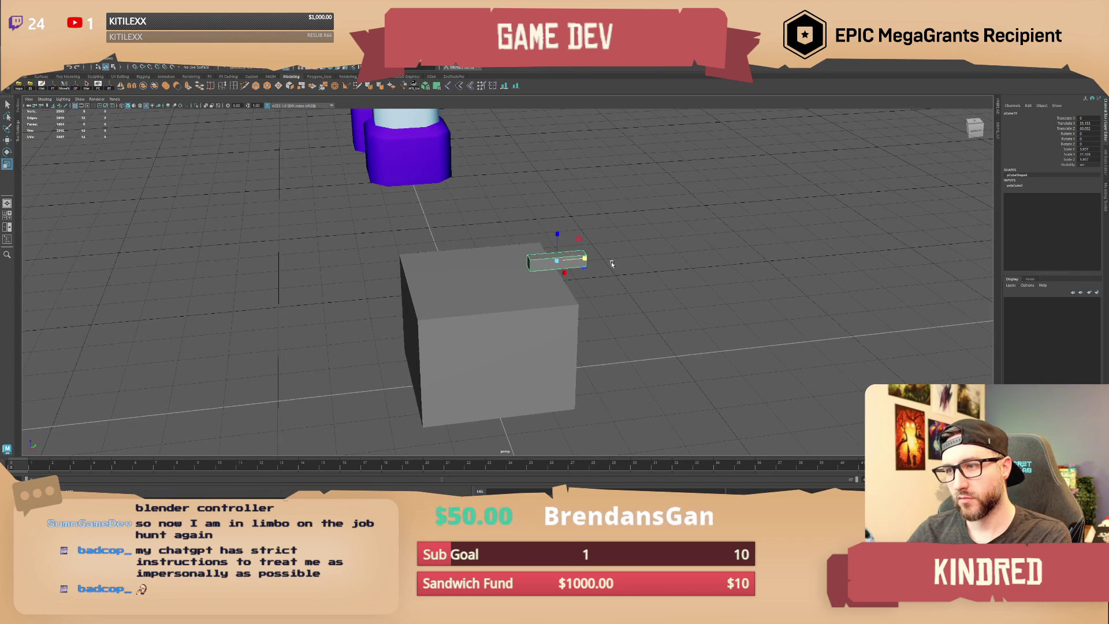
drag(583, 258, 604, 259)
key(e)
mouse_move(535, 249)
mouse_down()
mouse_move(548, 235)
mouse_move(575, 237)
mouse_move(578, 198)
mouse_move(577, 246)
mouse_move(552, 215)
mouse_move(544, 222)
mouse_move(456, 147)
mouse_move(527, 149)
mouse_move(512, 183)
mouse_move(535, 214)
mouse_move(517, 220)
mouse_move(527, 198)
mouse_move(531, 231)
mouse_up()
key(w)
Step: Duplicate the bar and rotate the copy about 90 degrees into a second segment
key(ctrl+d)
key(e)
key(w)
key(e)
key(w)
Step: Set the bar's pivot, swing it down and shorten it to bend the arm
key(e)
key(d)
key(w)
key(e)
key(r)
key(w)
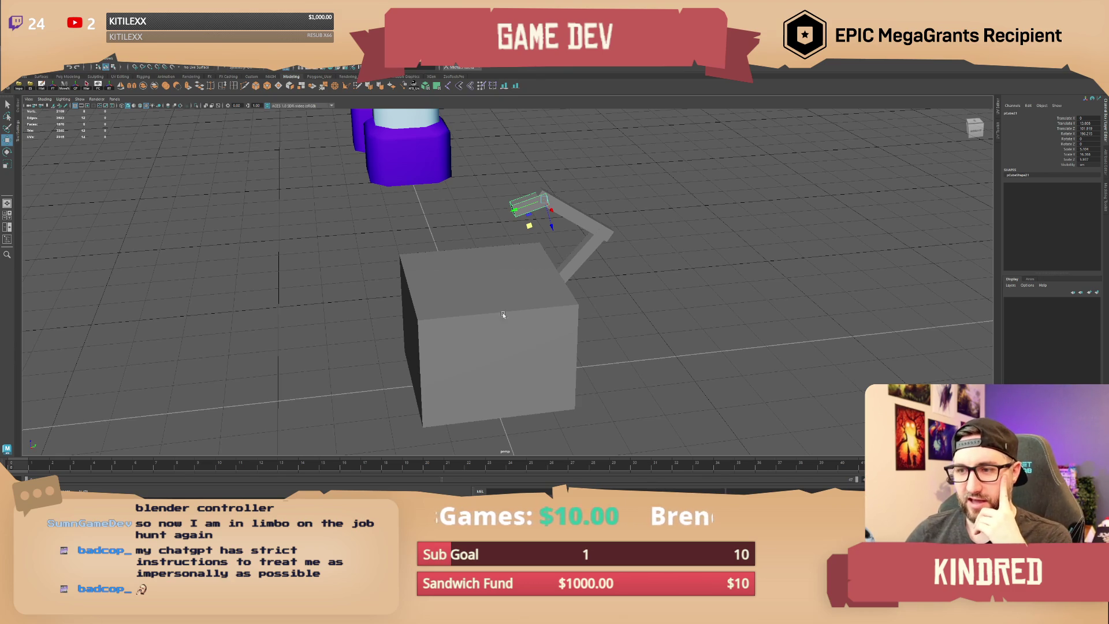
click(580, 315)
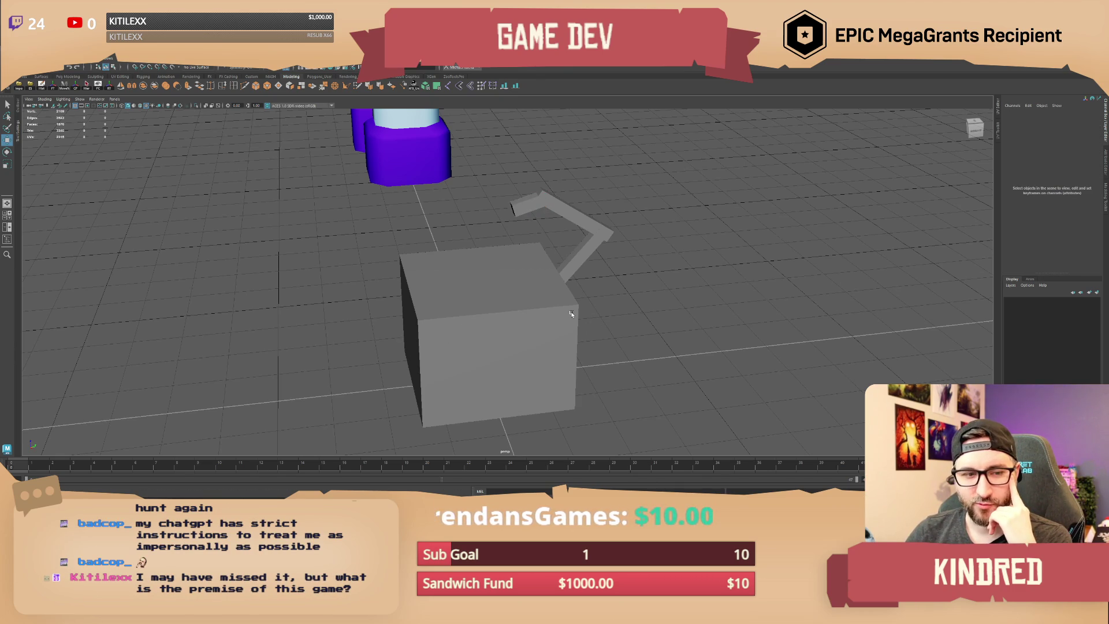
mouse_move(570, 303)
alt+mouse_down()
mouse_move(543, 302)
mouse_move(575, 299)
mouse_move(561, 302)
alt+mouse_up()
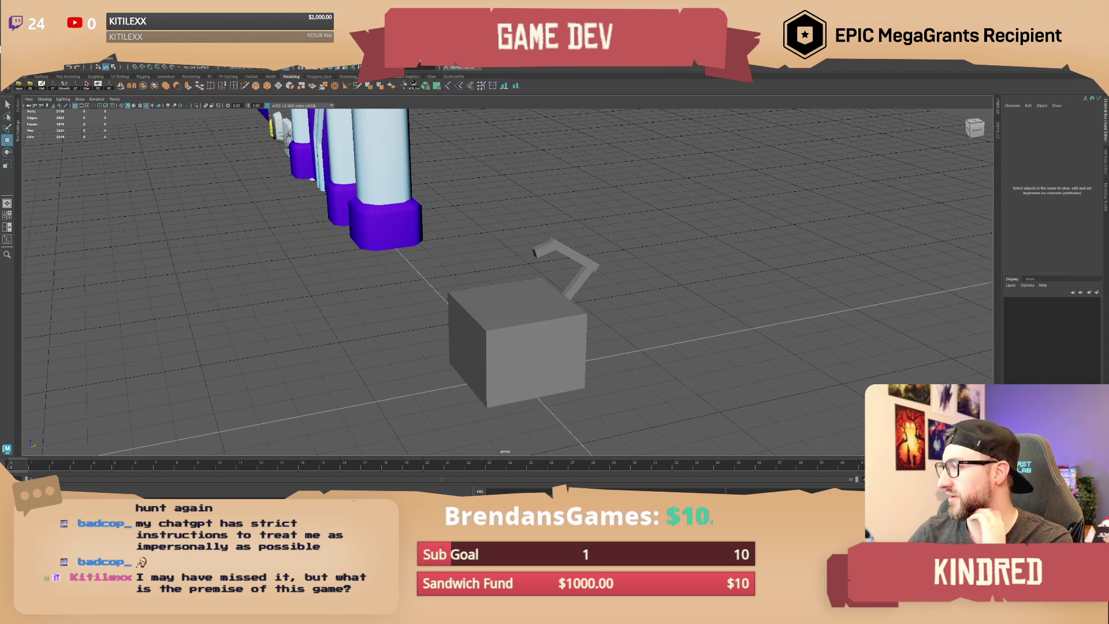
mouse_move(1108, 163)
mouse_down()
mouse_move(764, 162)
mouse_move(367, 134)
mouse_move(381, 120)
mouse_up()
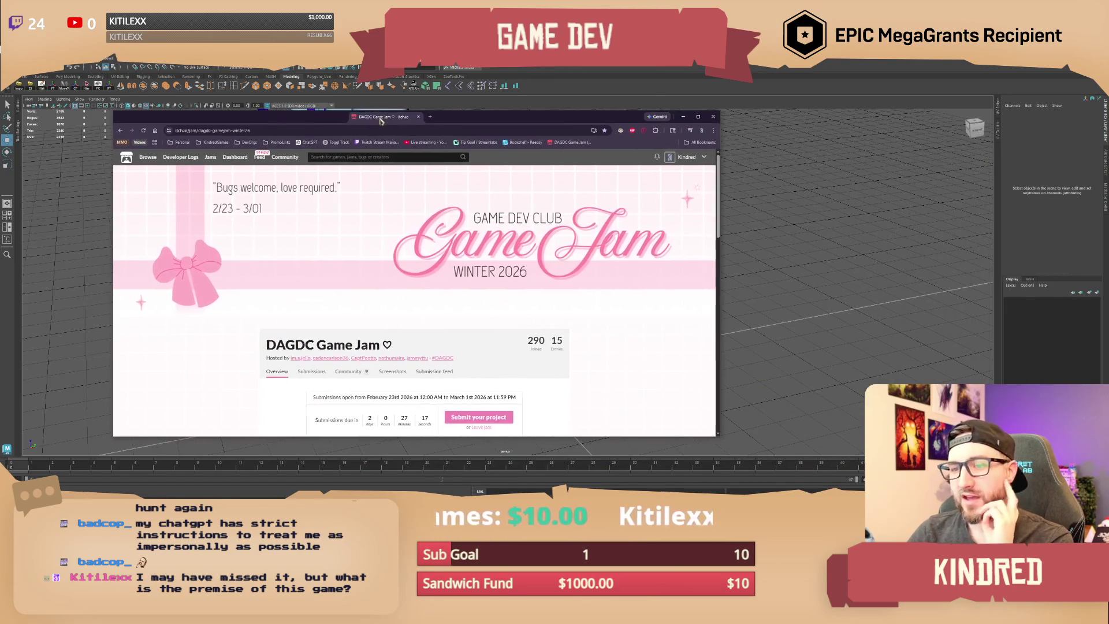
scroll(451, 286, down, 4)
drag(449, 281, 420, 280)
mouse_move(308, 110)
mouse_down()
mouse_move(308, 140)
mouse_move(1108, 150)
mouse_up()
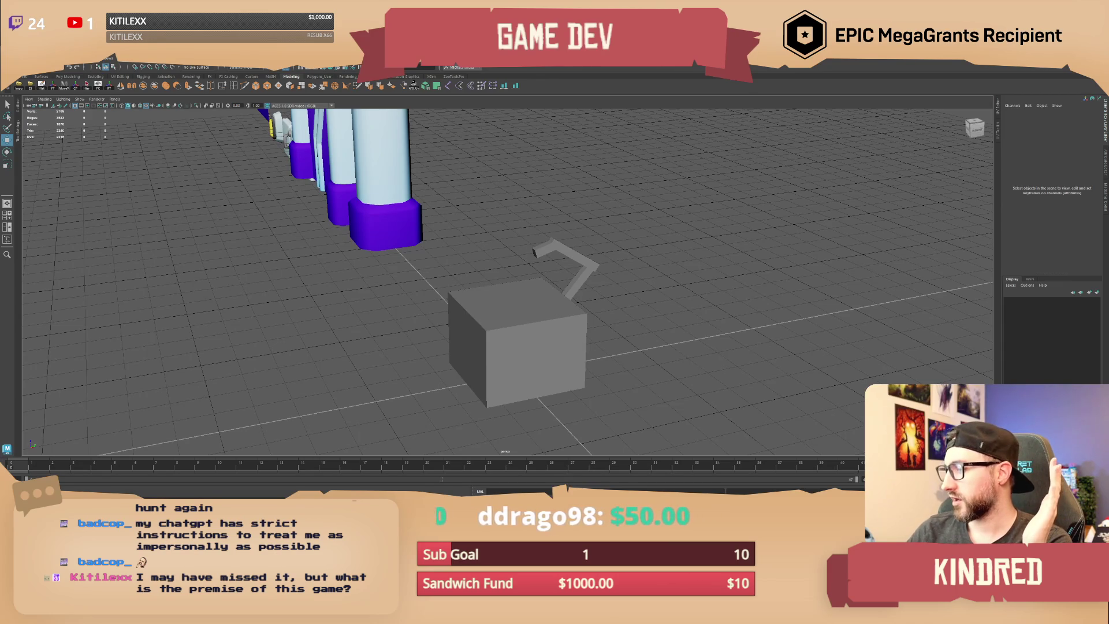
key(alt+Tab)
Step: Scroll the Machine Ideas list, selecting then deselecting the Parasite Injection Unit and Filling Machine rows
scroll(555, 312, up, 5)
scroll(508, 278, down, 3)
scroll(488, 198, down, 1)
scroll(577, 369, down, 4)
scroll(581, 266, down, 1)
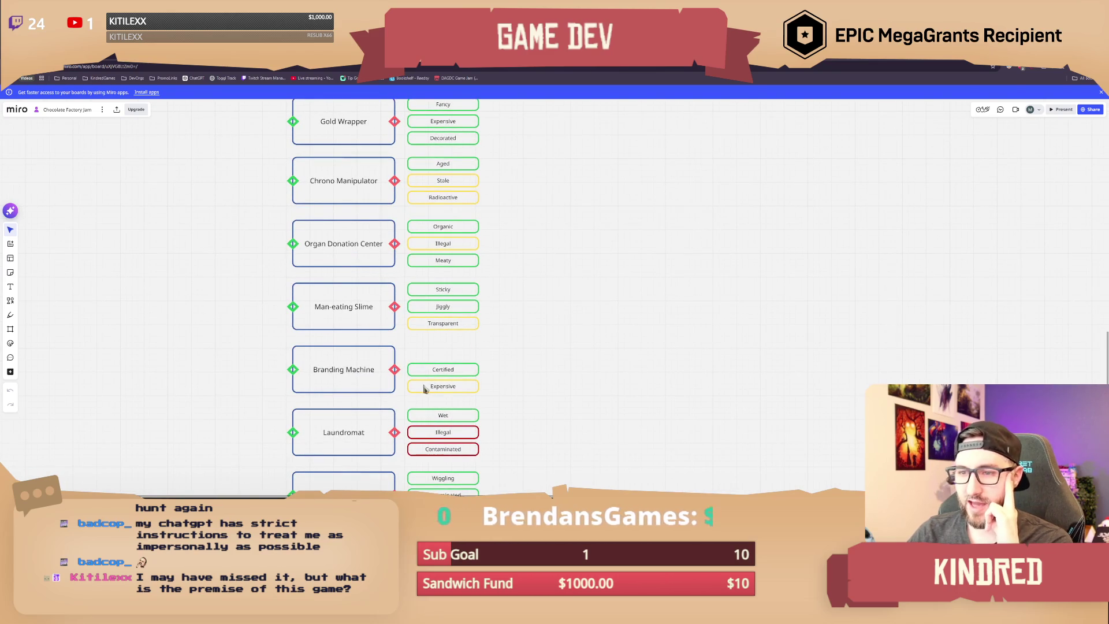
scroll(496, 376, down, 3)
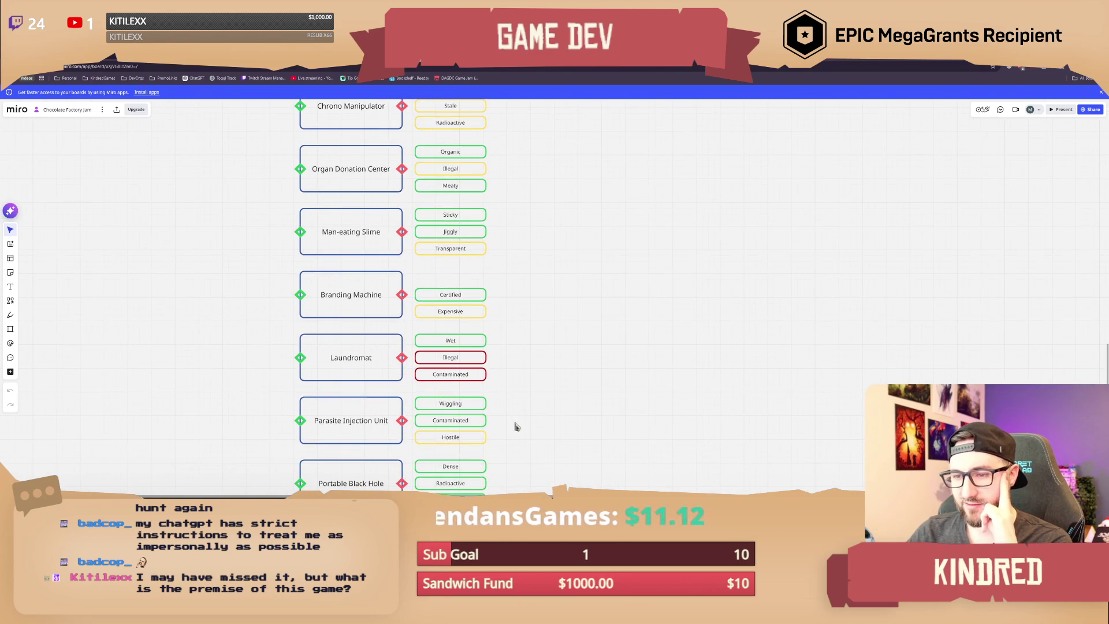
scroll(506, 359, down, 3)
click(446, 328)
mouse_move(213, 311)
mouse_down()
mouse_move(323, 335)
mouse_move(512, 347)
mouse_up()
click(514, 361)
scroll(515, 369, down, 5)
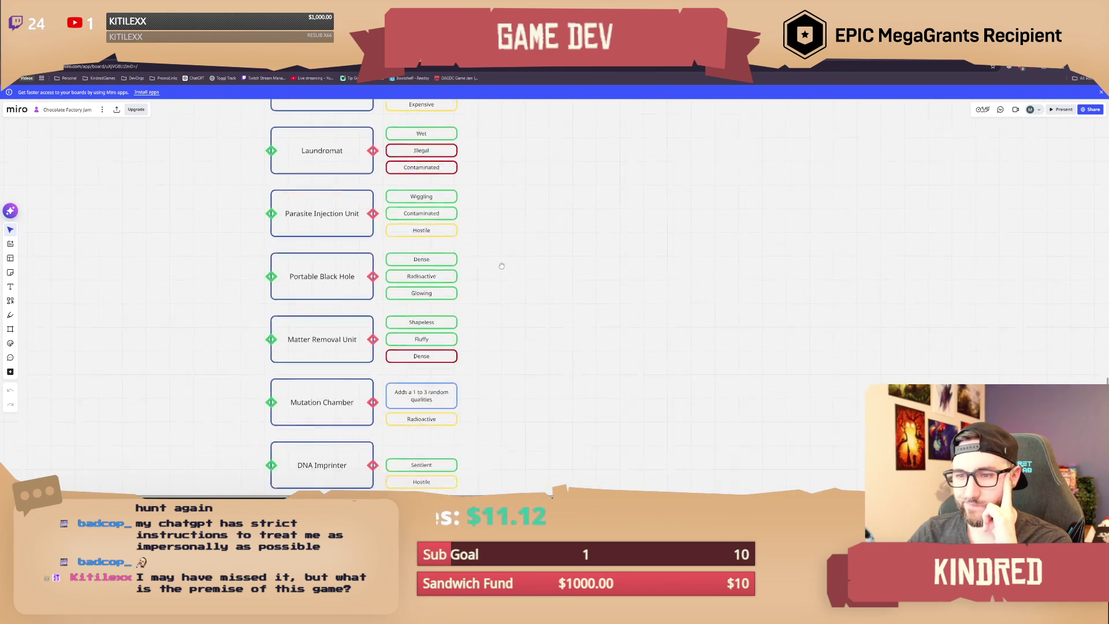
scroll(512, 200, down, 15)
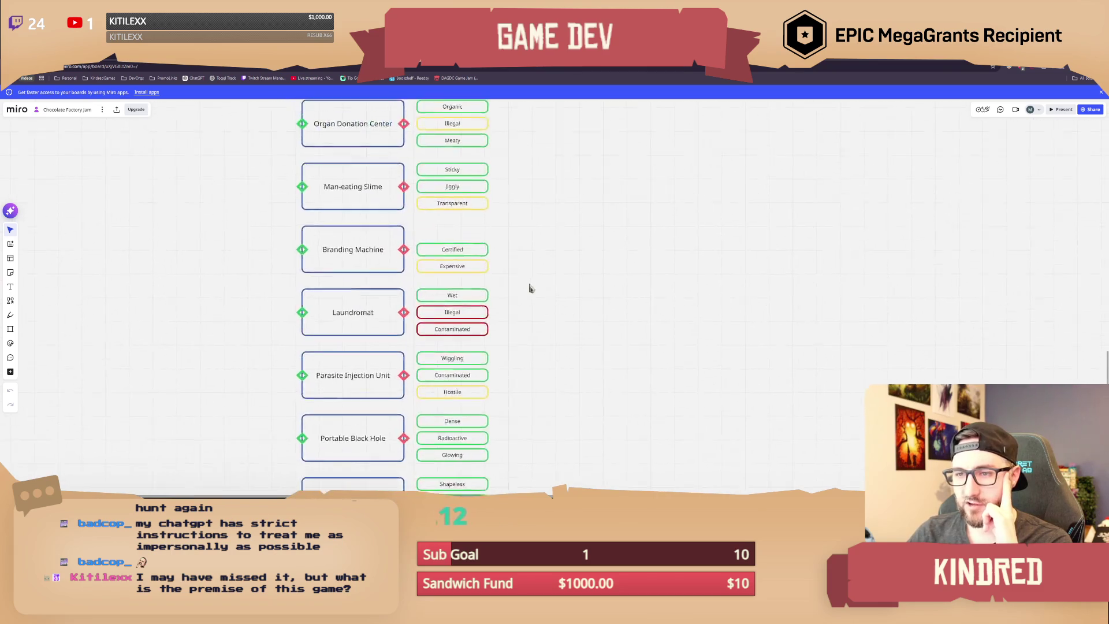
scroll(542, 319, up, 5)
mouse_move(232, 321)
mouse_down()
mouse_move(438, 353)
mouse_move(515, 347)
mouse_up()
click(522, 336)
Step: Select the items around the Mixer and the Quality Ideas column from Boring to Nutty
scroll(533, 409, up, 5)
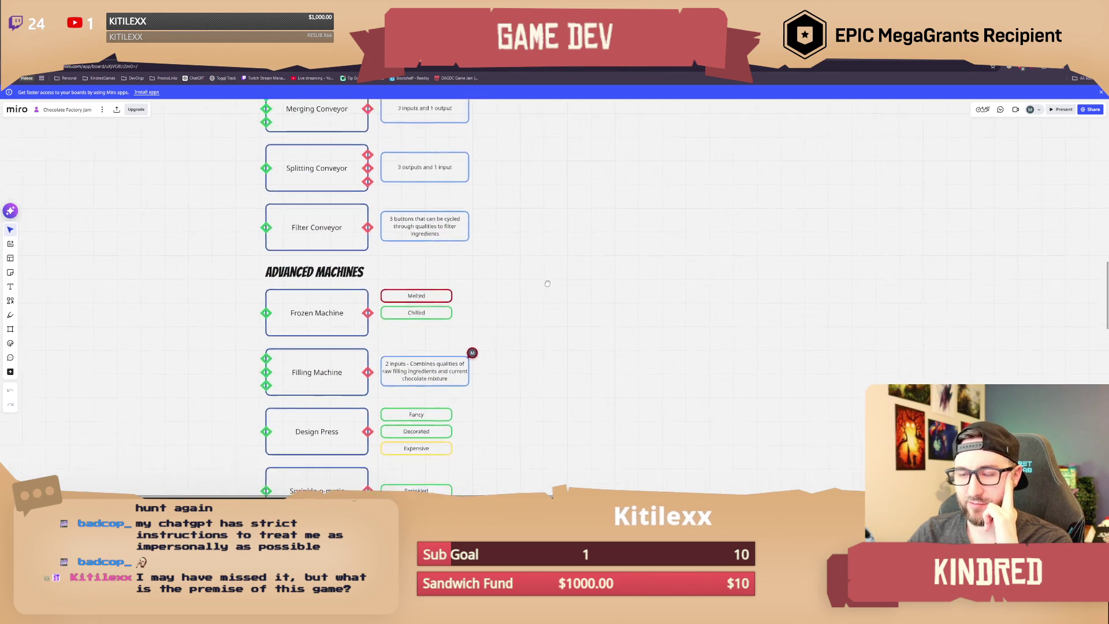
scroll(533, 409, up, 7)
drag(139, 261, 240, 294)
scroll(291, 281, right, 3)
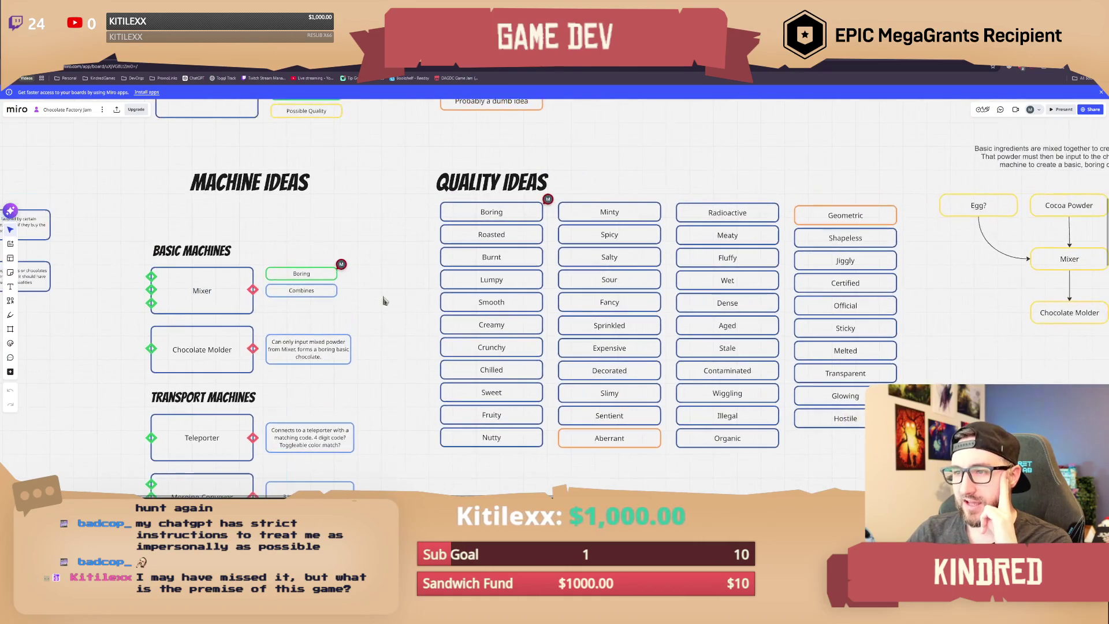
mouse_move(331, 192)
mouse_down()
mouse_move(442, 208)
mouse_move(443, 453)
mouse_up()
mouse_move(335, 213)
mouse_down()
mouse_move(404, 297)
mouse_move(427, 461)
mouse_up()
click(374, 436)
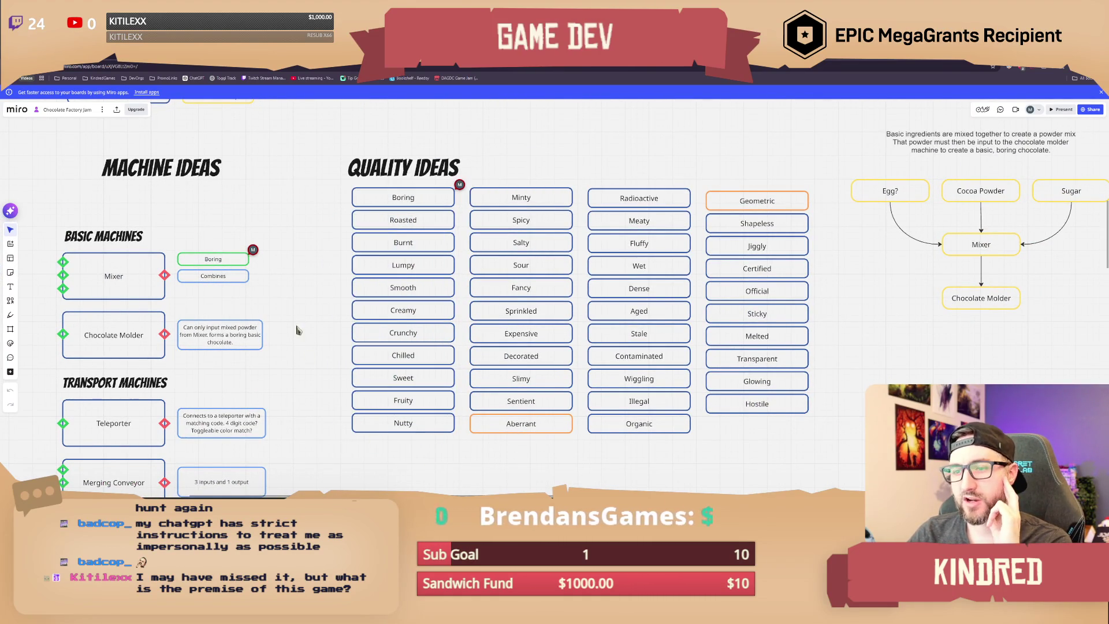
middle_drag(296, 324, 331, 360)
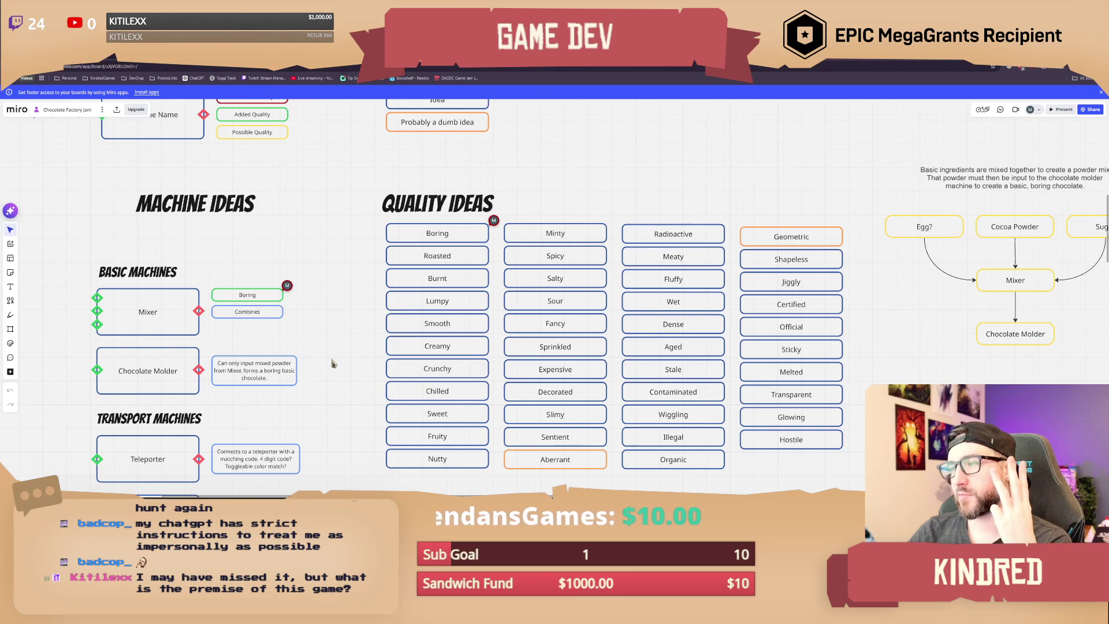
Step: Select the Boring–Nutty and Minty–Sentient quality columns, then clear the selection and recentre the lists
mouse_move(347, 292)
middle_down()
mouse_move(428, 312)
mouse_move(427, 284)
middle_up()
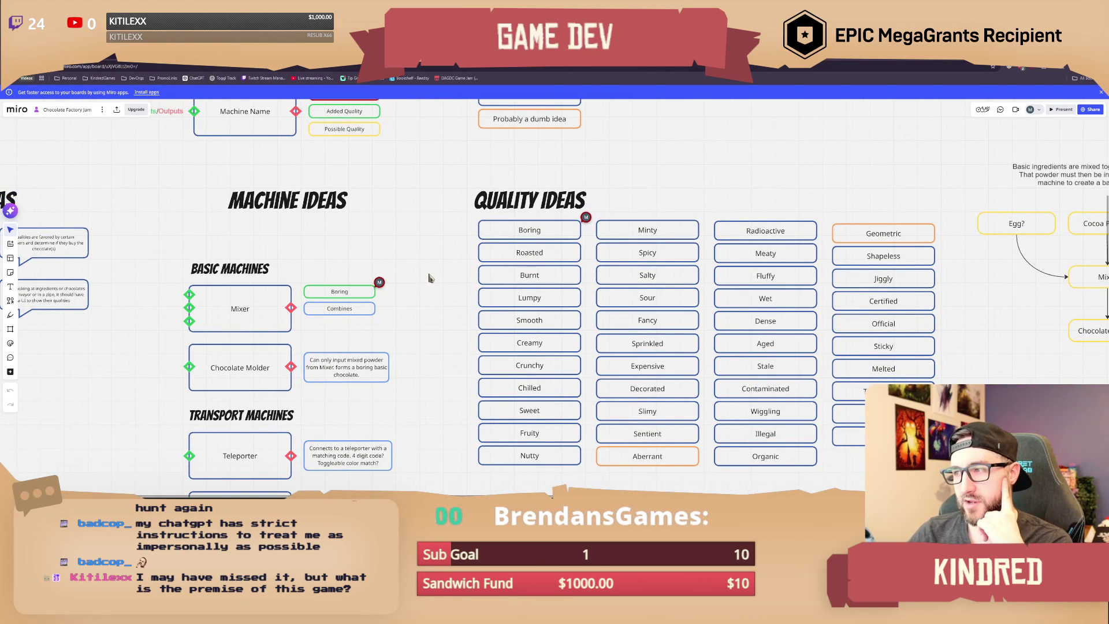
mouse_move(449, 259)
middle_down()
mouse_move(421, 252)
mouse_move(381, 268)
middle_up()
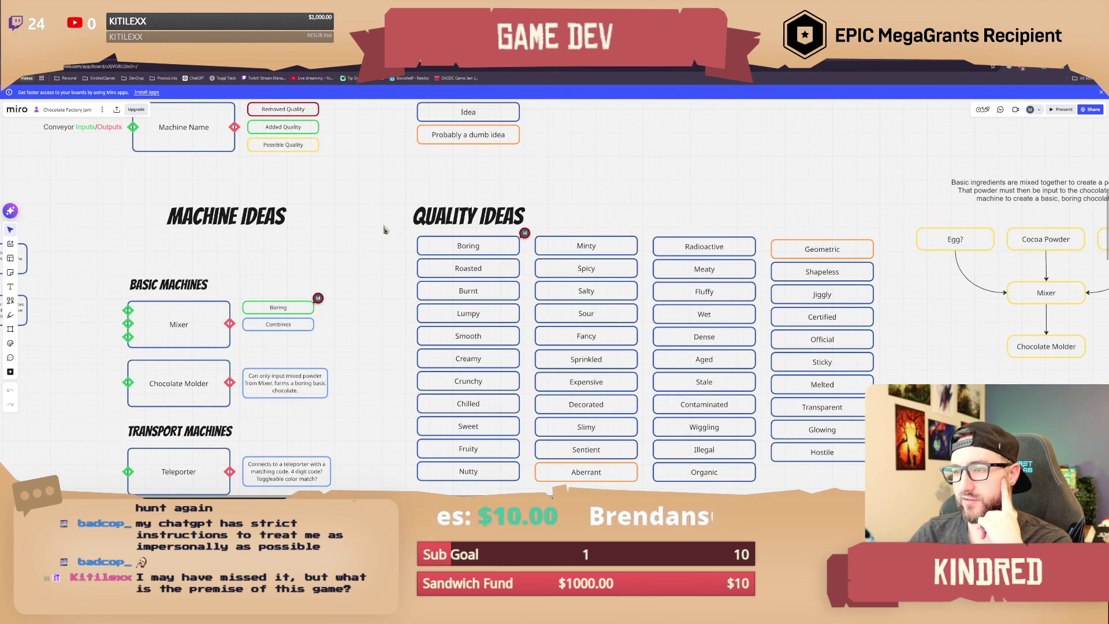
middle_drag(384, 229, 375, 207)
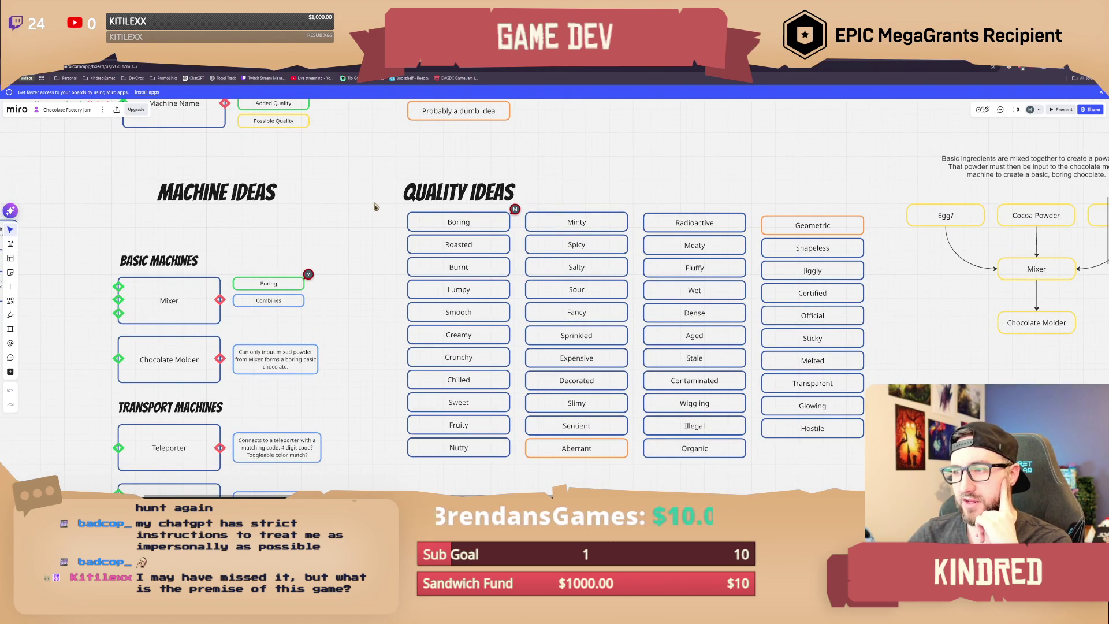
mouse_move(452, 161)
mouse_down()
mouse_move(488, 305)
mouse_move(487, 463)
mouse_up()
middle_drag(568, 188, 519, 162)
mouse_move(519, 162)
mouse_down()
mouse_move(562, 295)
mouse_move(563, 398)
mouse_up()
click(564, 454)
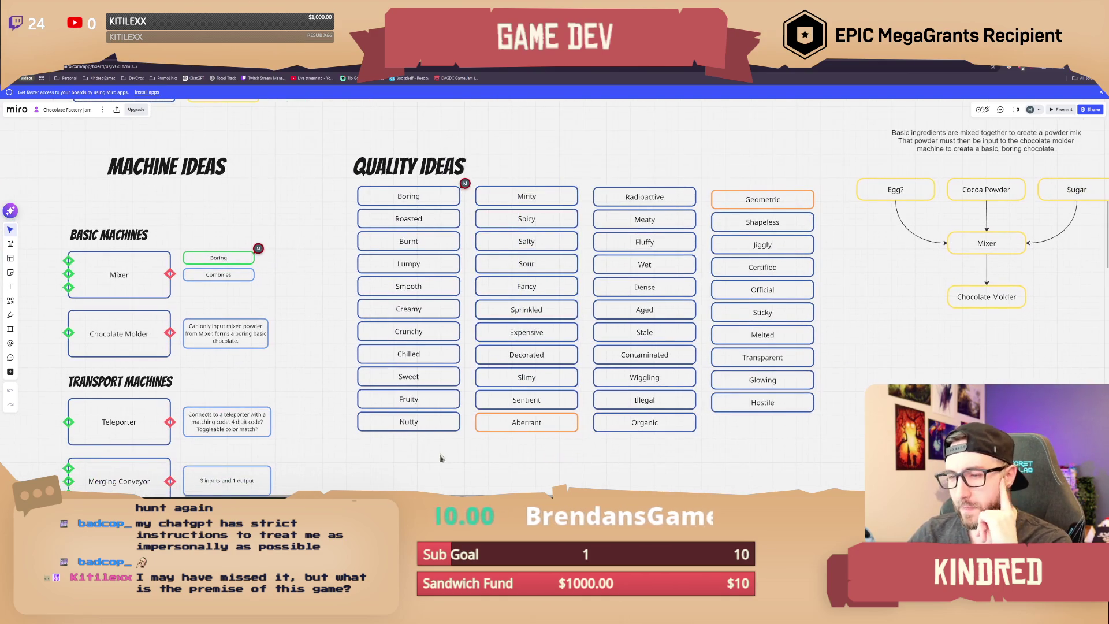
scroll(442, 456, down, 2)
middle_drag(403, 368, 389, 376)
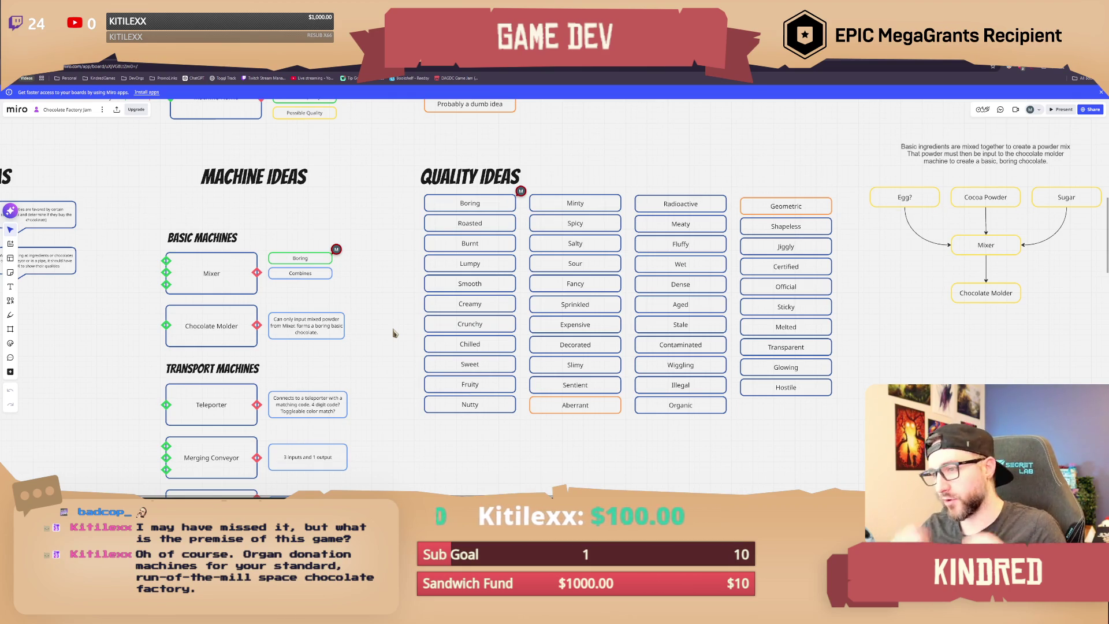
drag(384, 329, 480, 296)
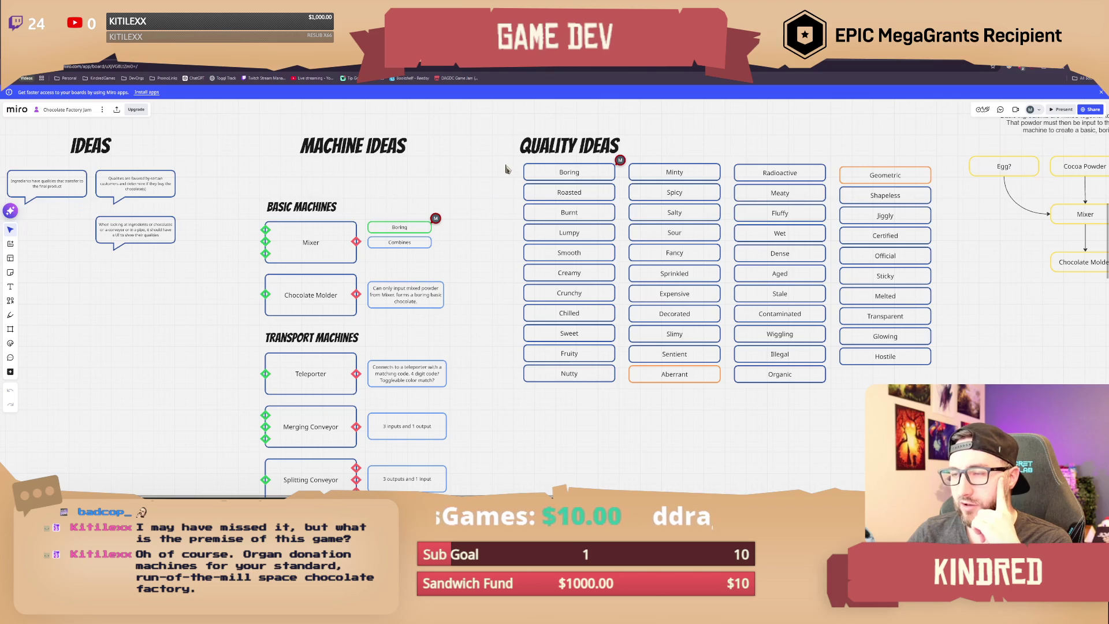
drag(504, 164, 555, 398)
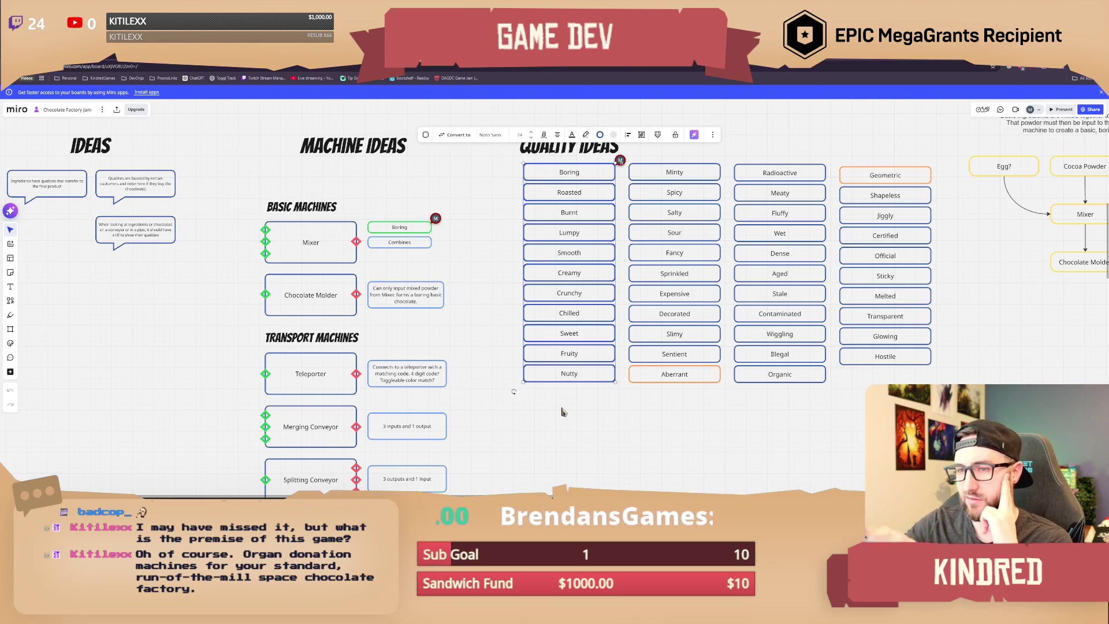
click(550, 391)
mouse_move(494, 269)
right_down()
mouse_move(538, 295)
mouse_move(507, 290)
right_up()
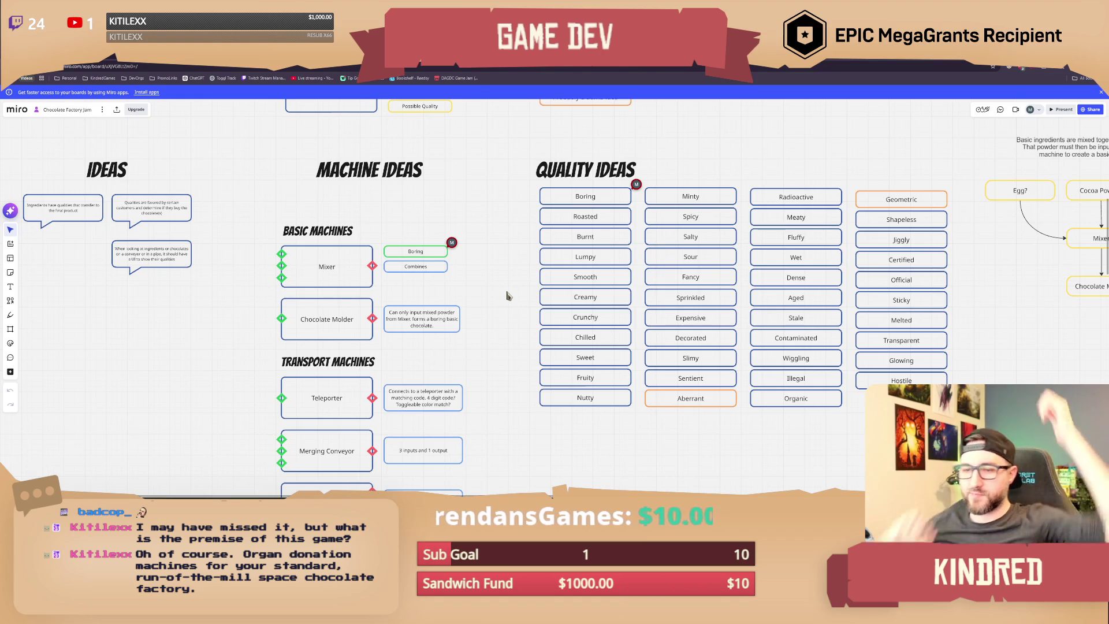
scroll(490, 417, down, 3)
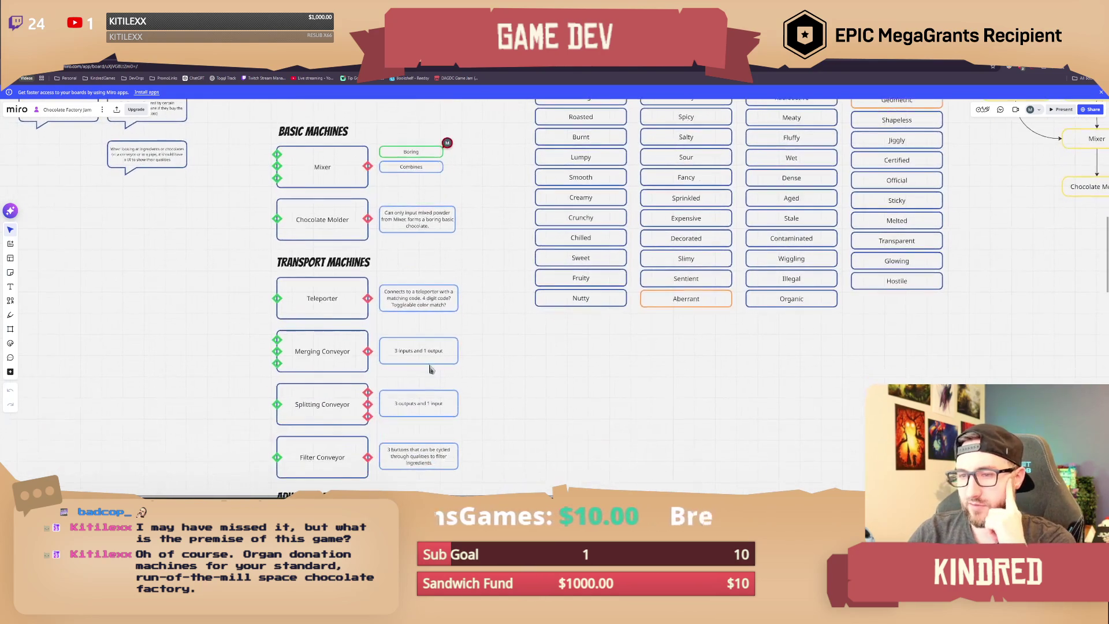
click(345, 368)
click(228, 363)
middle_drag(220, 384, 258, 325)
drag(261, 313, 506, 347)
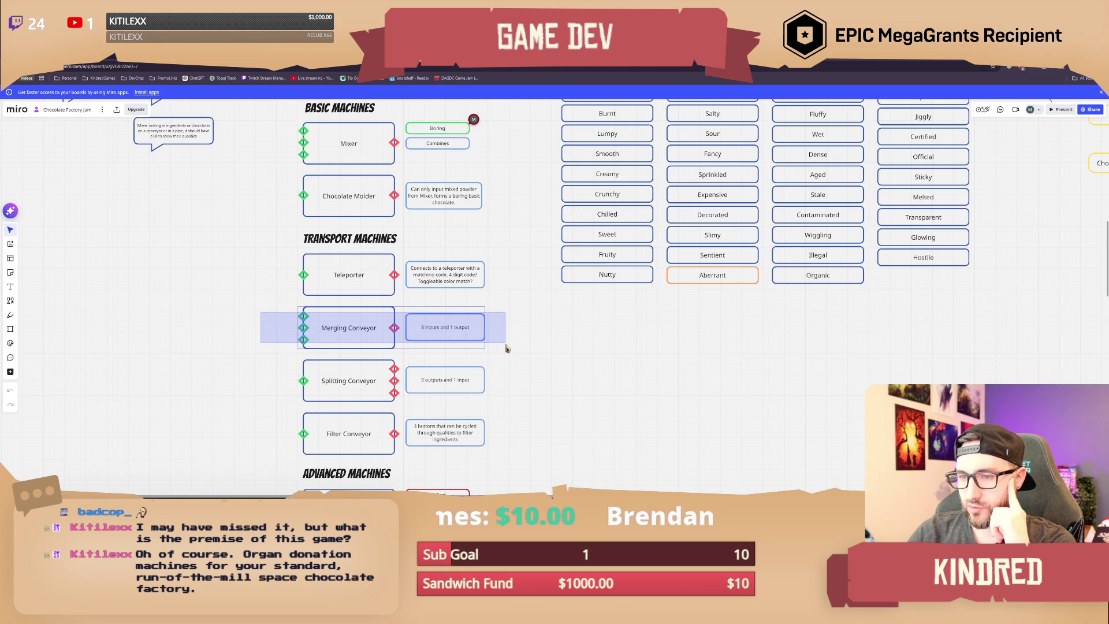
drag(506, 348, 506, 347)
middle_drag(507, 347, 513, 328)
drag(519, 293, 275, 381)
mouse_move(284, 290)
mouse_down()
mouse_move(409, 352)
mouse_move(506, 379)
mouse_up()
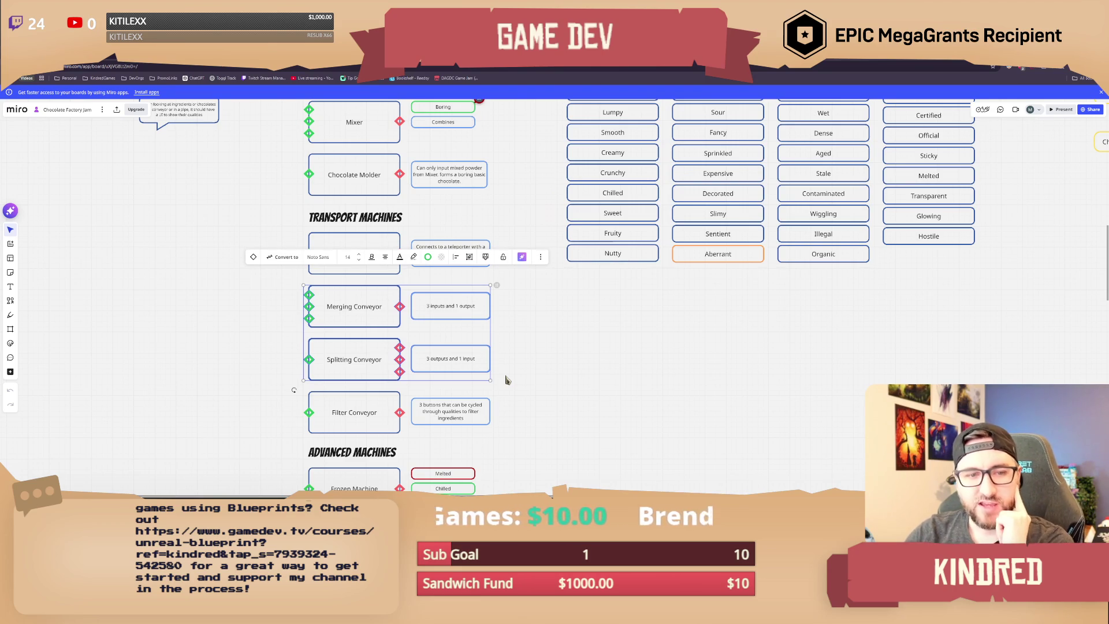
click(507, 380)
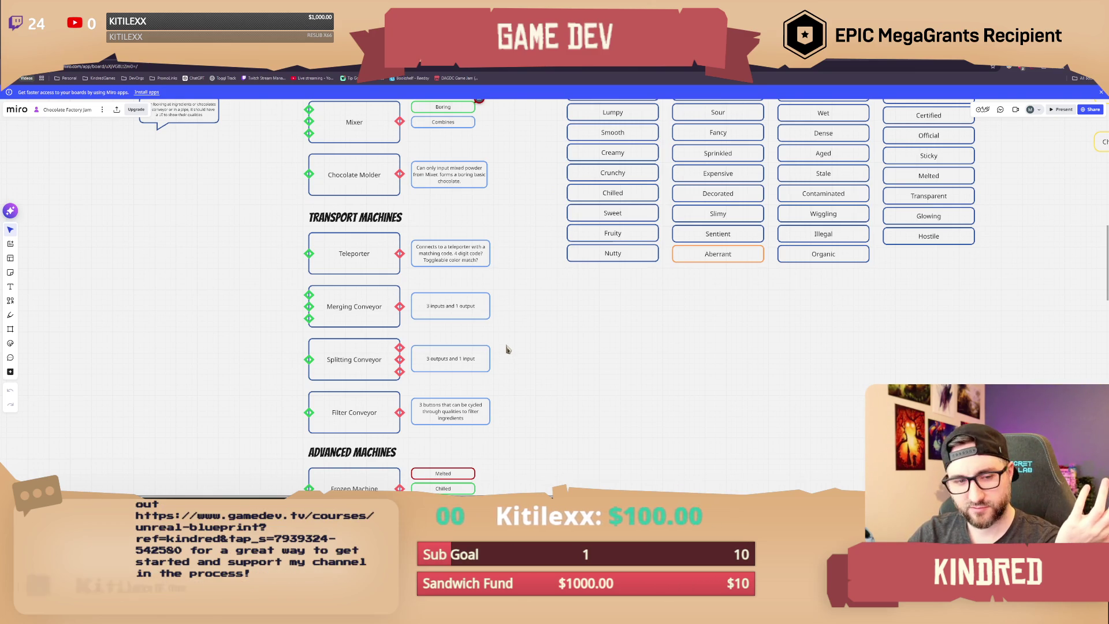
scroll(505, 342, up, 1)
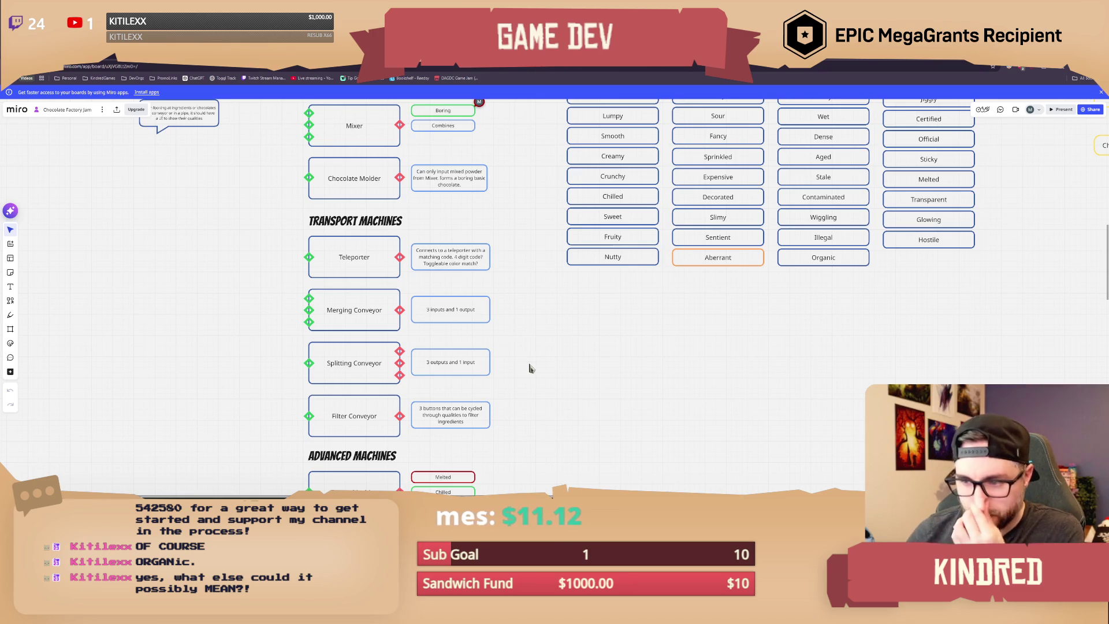
scroll(517, 391, down, 5)
scroll(519, 289, down, 5)
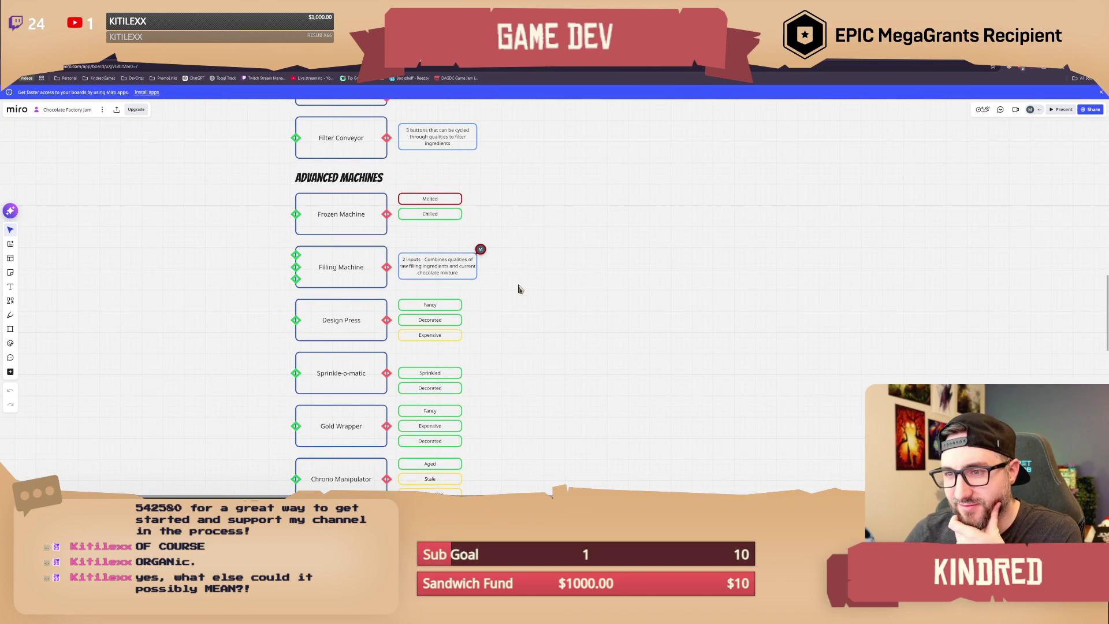
scroll(527, 305, down, 2)
scroll(525, 289, up, 1)
scroll(523, 274, up, 1)
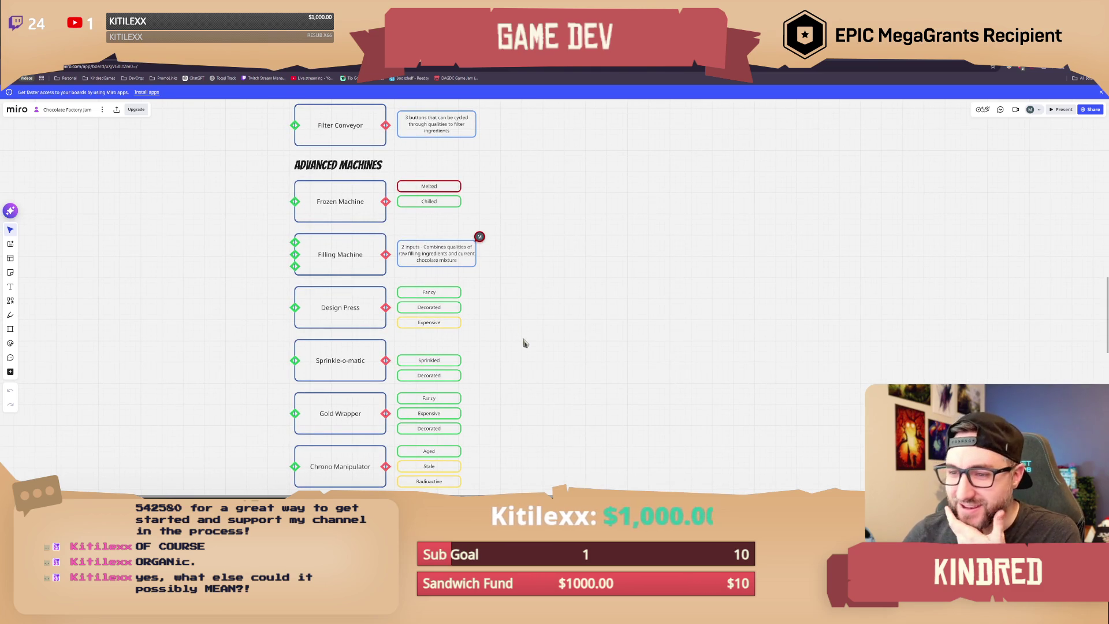
scroll(525, 346, down, 1)
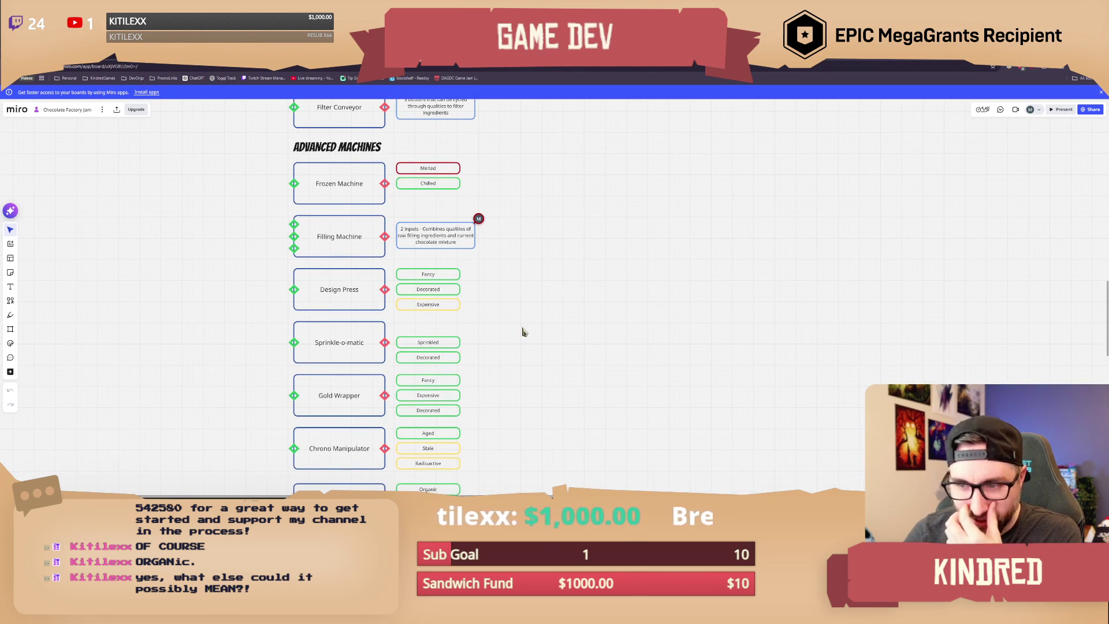
ctrl+scroll(523, 331, down, 1)
scroll(523, 331, down, 5)
scroll(523, 281, down, 2)
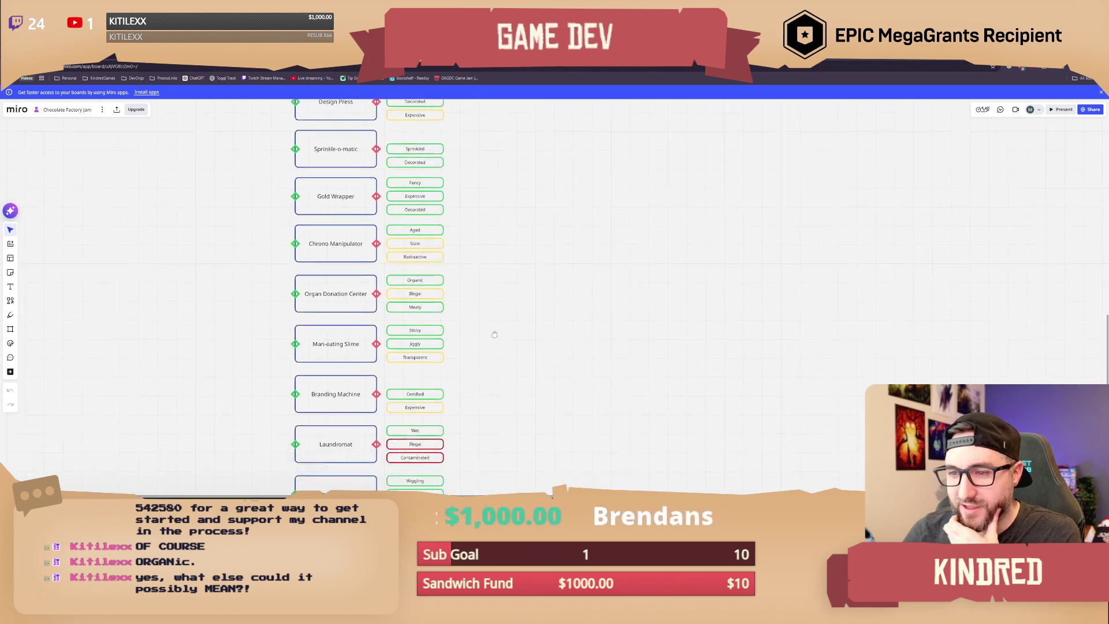
scroll(490, 272, up, 1)
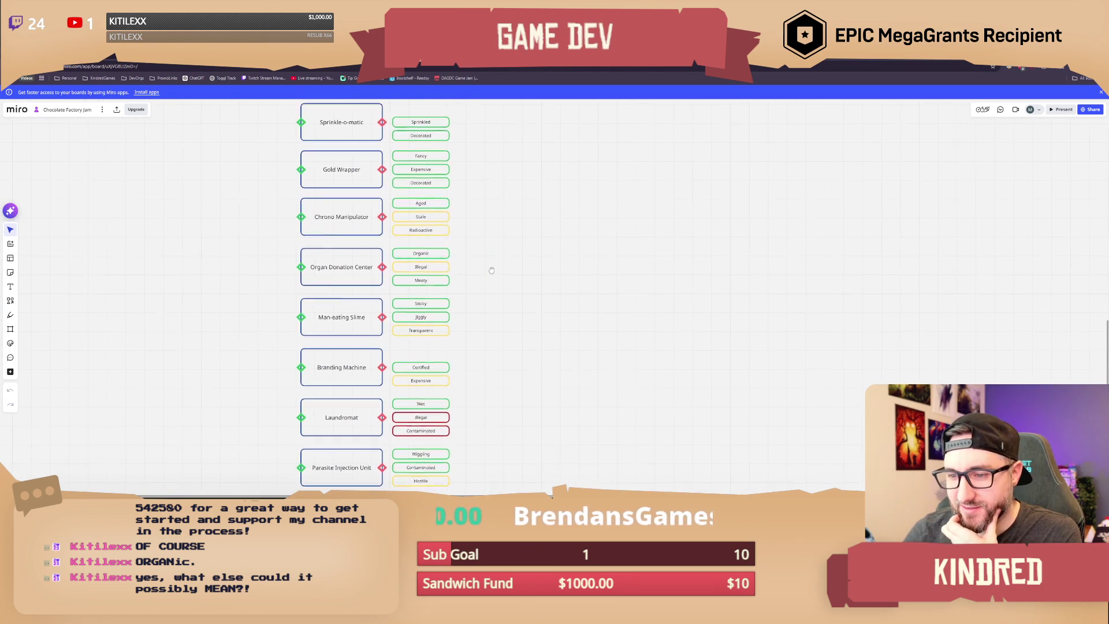
scroll(517, 428, down, 3)
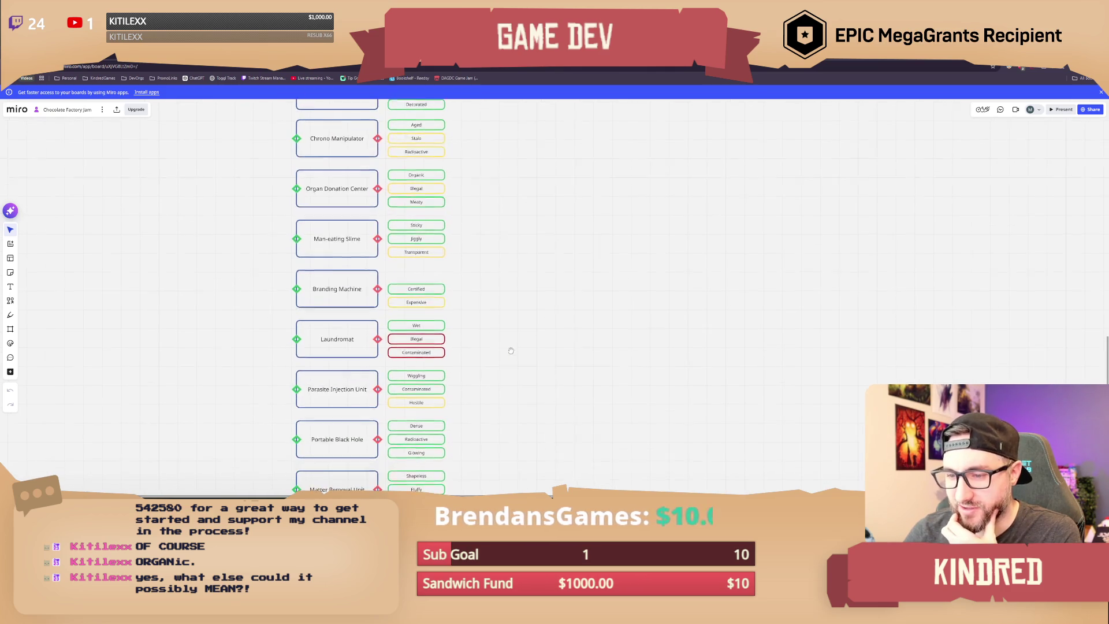
drag(460, 377, 309, 408)
click(484, 390)
scroll(484, 390, up, 1)
mouse_move(480, 376)
mouse_down()
mouse_move(419, 401)
mouse_move(289, 423)
mouse_move(289, 414)
mouse_up()
click(594, 415)
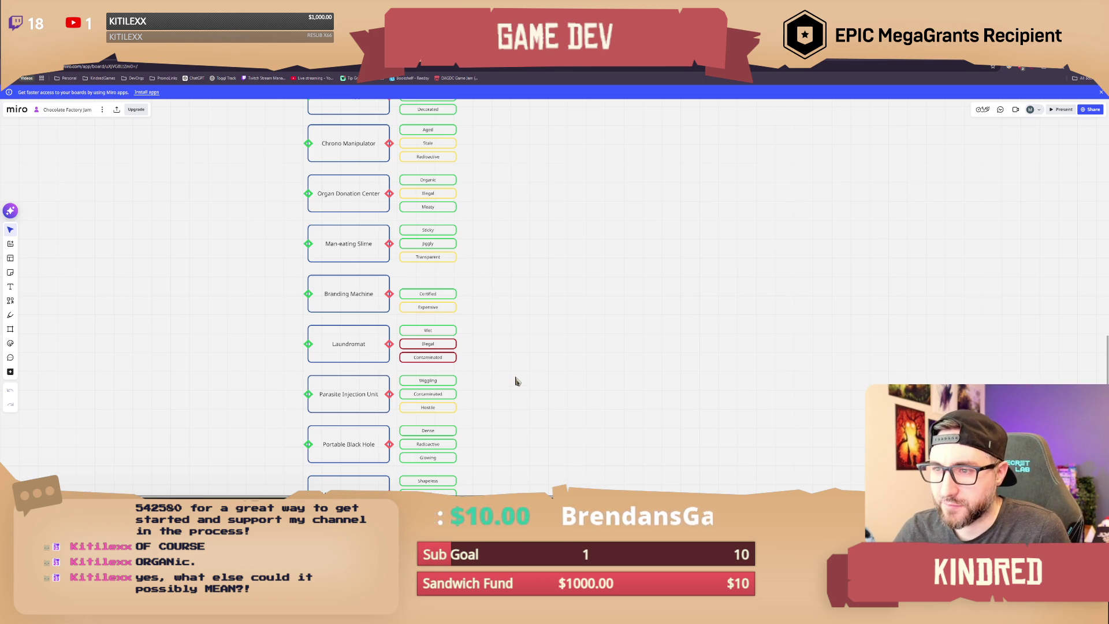
scroll(516, 375, down, 1)
scroll(516, 374, up, 1)
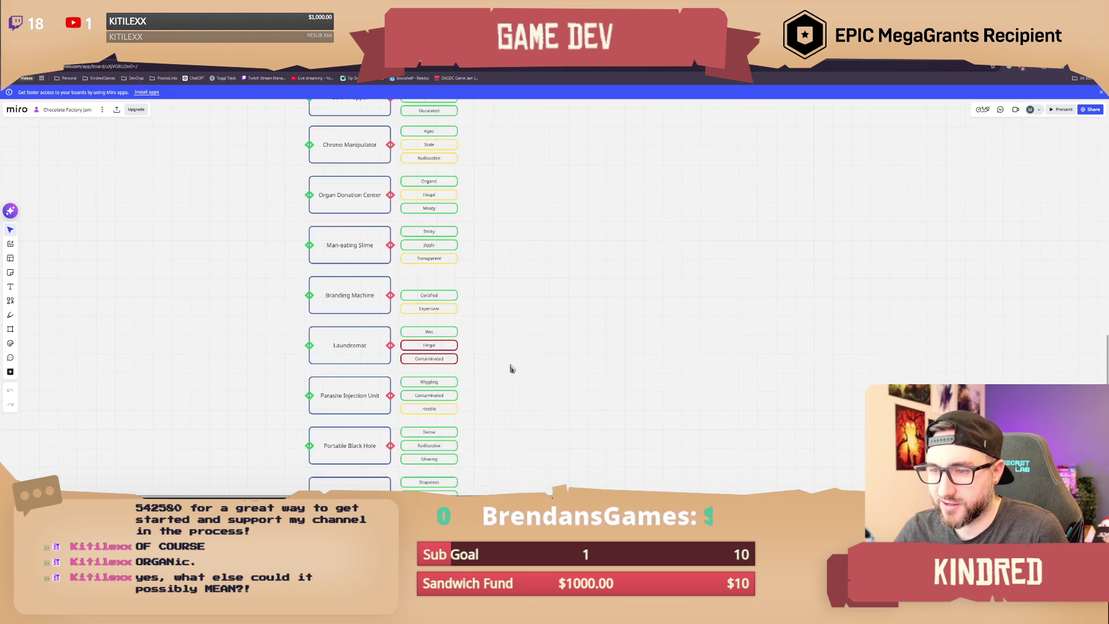
right_drag(503, 369, 476, 335)
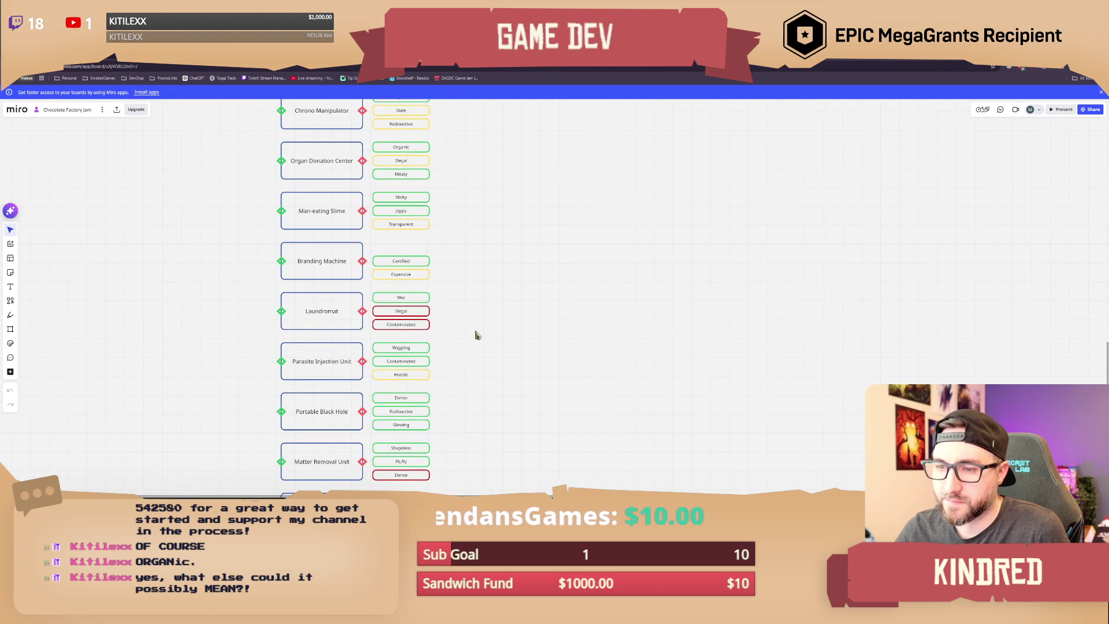
scroll(473, 327, up, 1)
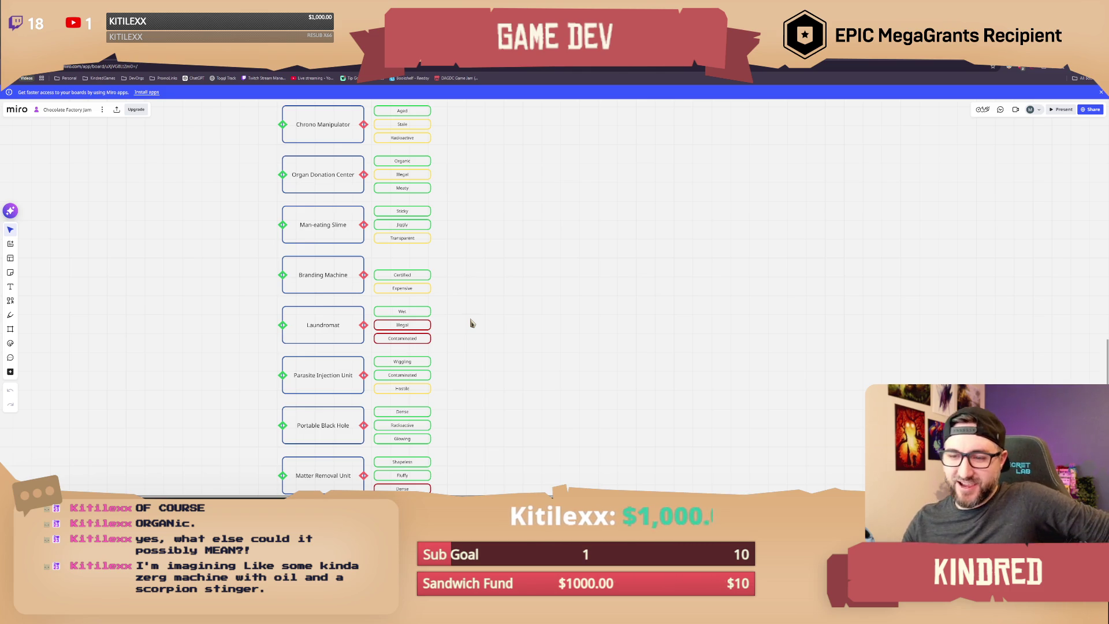
middle_drag(445, 378, 450, 288)
scroll(454, 330, down, 3)
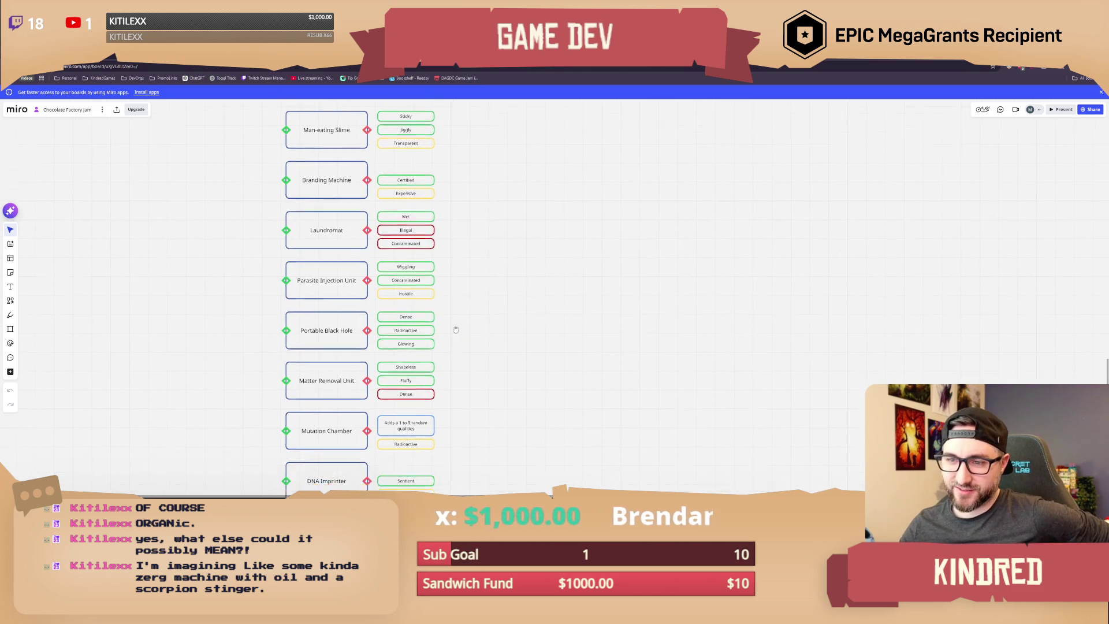
drag(438, 253, 248, 297)
click(453, 288)
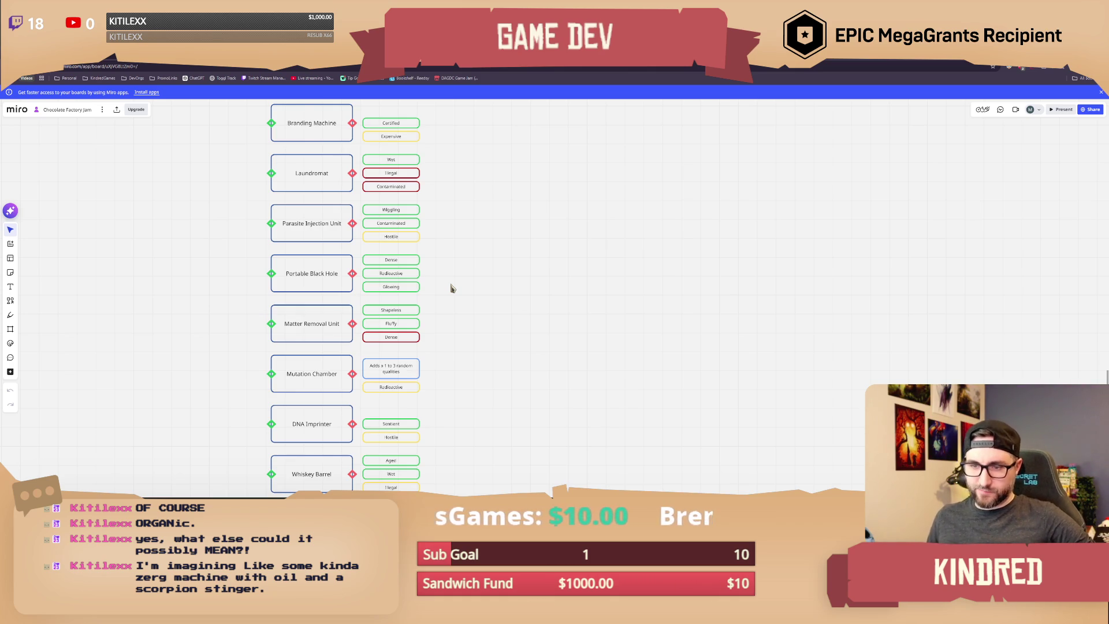
right_drag(488, 441, 466, 345)
right_drag(441, 407, 451, 279)
mouse_move(450, 289)
mouse_down()
mouse_move(415, 305)
mouse_move(247, 324)
mouse_up()
click(235, 339)
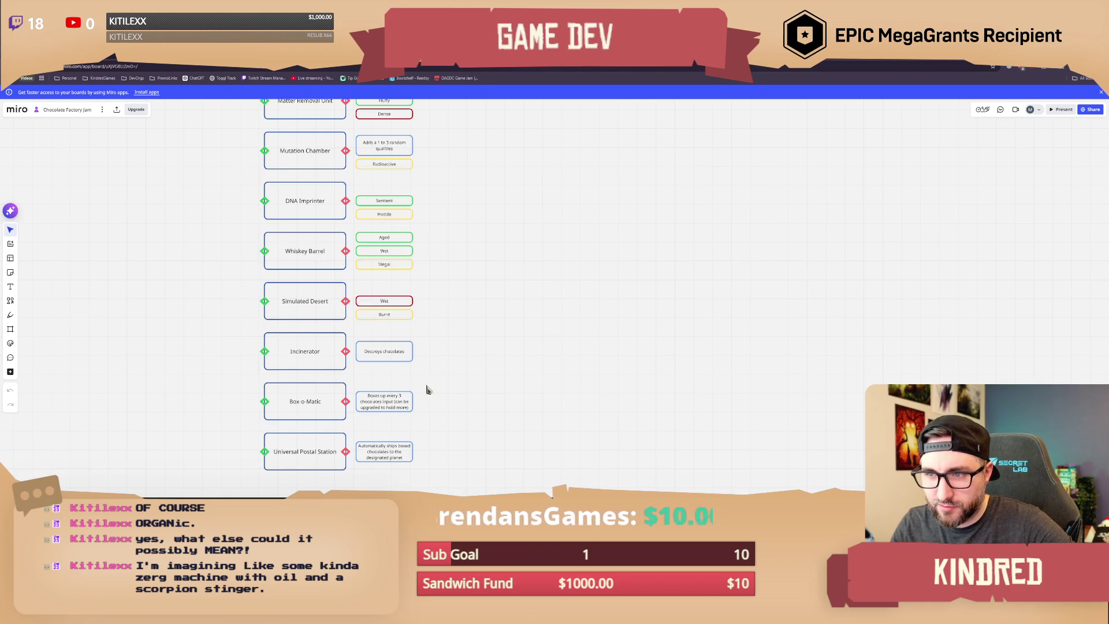
right_drag(448, 340, 441, 303)
drag(439, 254, 208, 277)
click(513, 314)
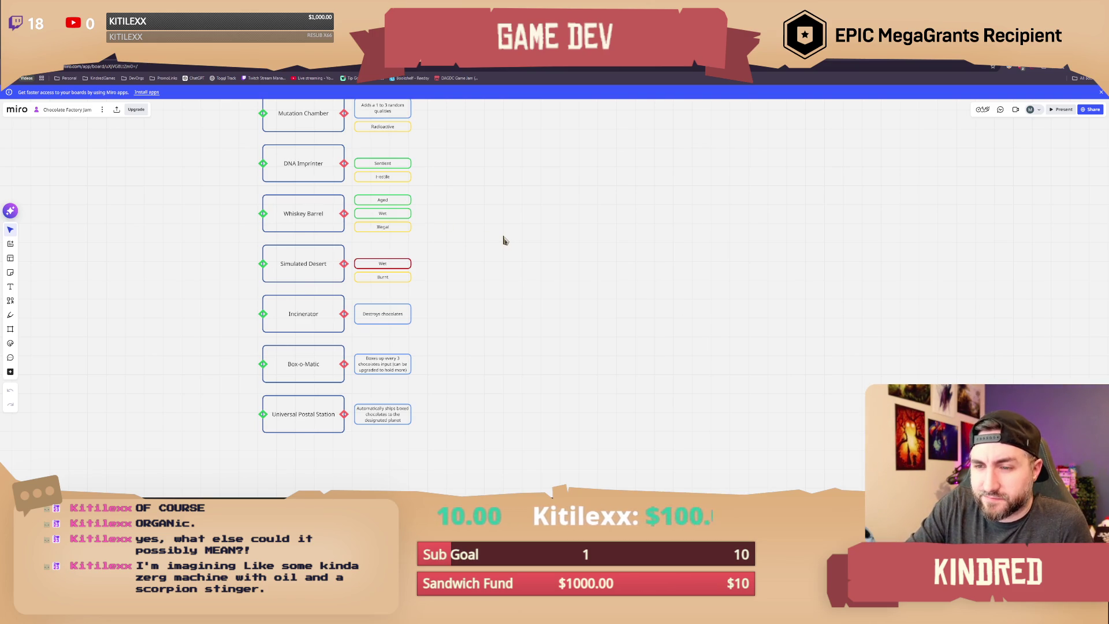
Step: Nudge the Miro board left and drag the robot render with green-rimmed boxes over it
right_drag(500, 238, 482, 239)
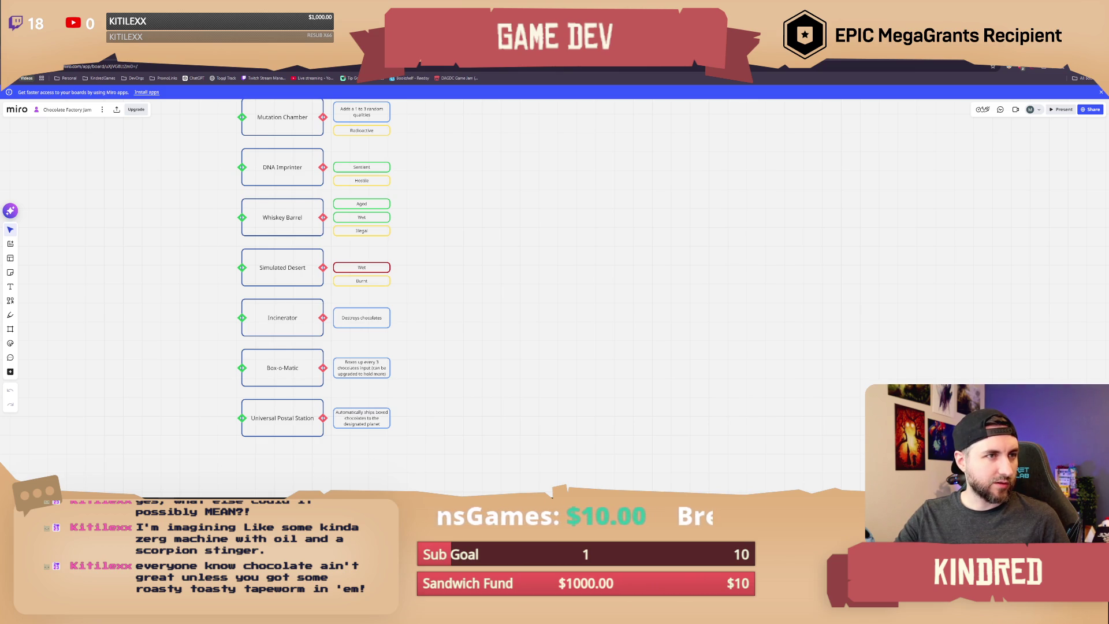
mouse_move(0, 167)
mouse_down()
mouse_move(517, 162)
mouse_move(485, 151)
mouse_move(284, 153)
mouse_move(258, 141)
mouse_up()
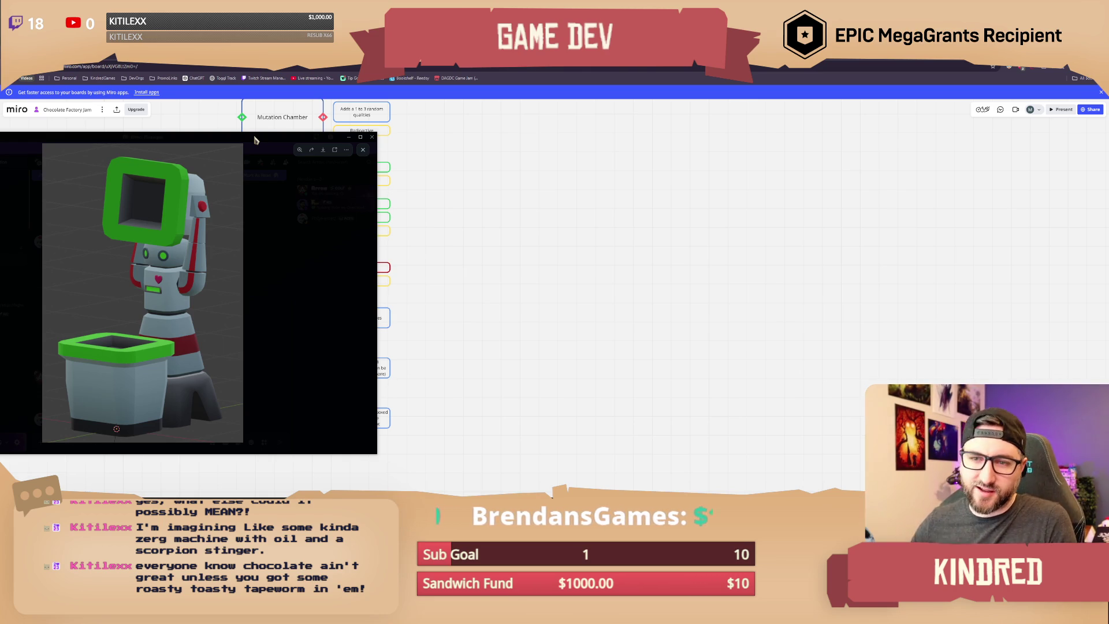
Step: Drag the 3D preview window left, revealing the Mutation Chamber to Universal Postal Station list
drag(255, 140, 0, 140)
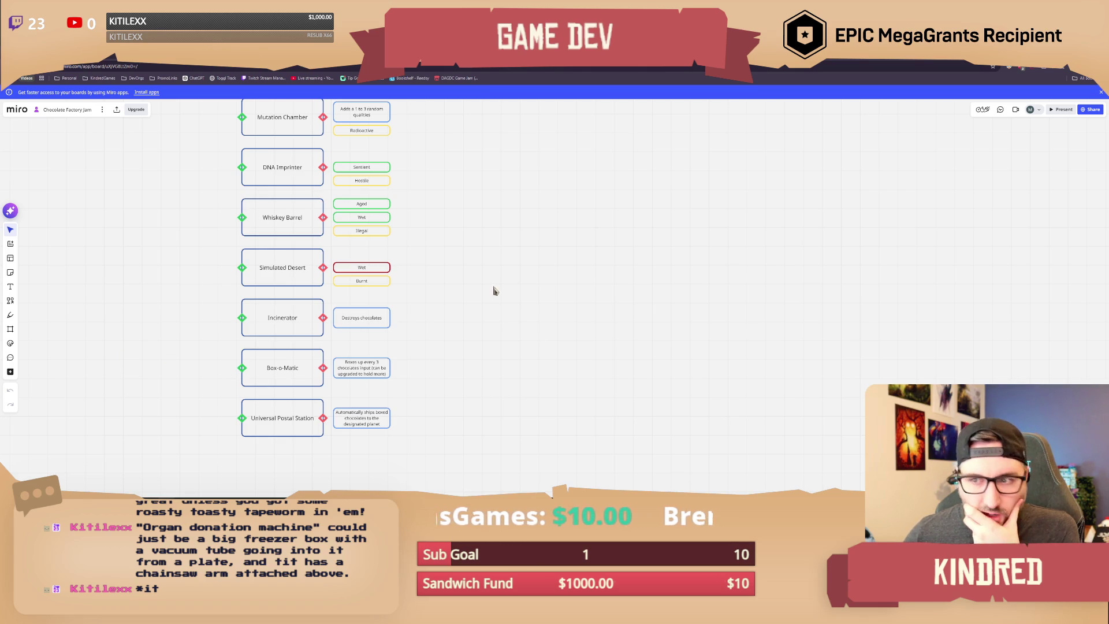
scroll(455, 217, down, 1)
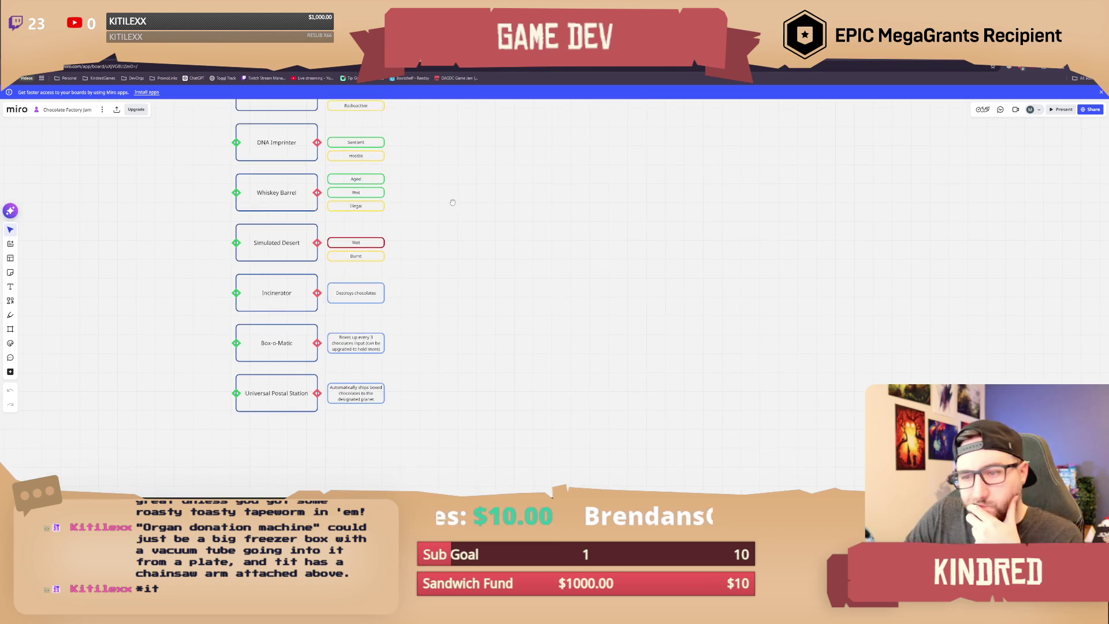
mouse_move(411, 437)
mouse_down()
mouse_move(297, 374)
mouse_move(217, 371)
mouse_up()
click(438, 416)
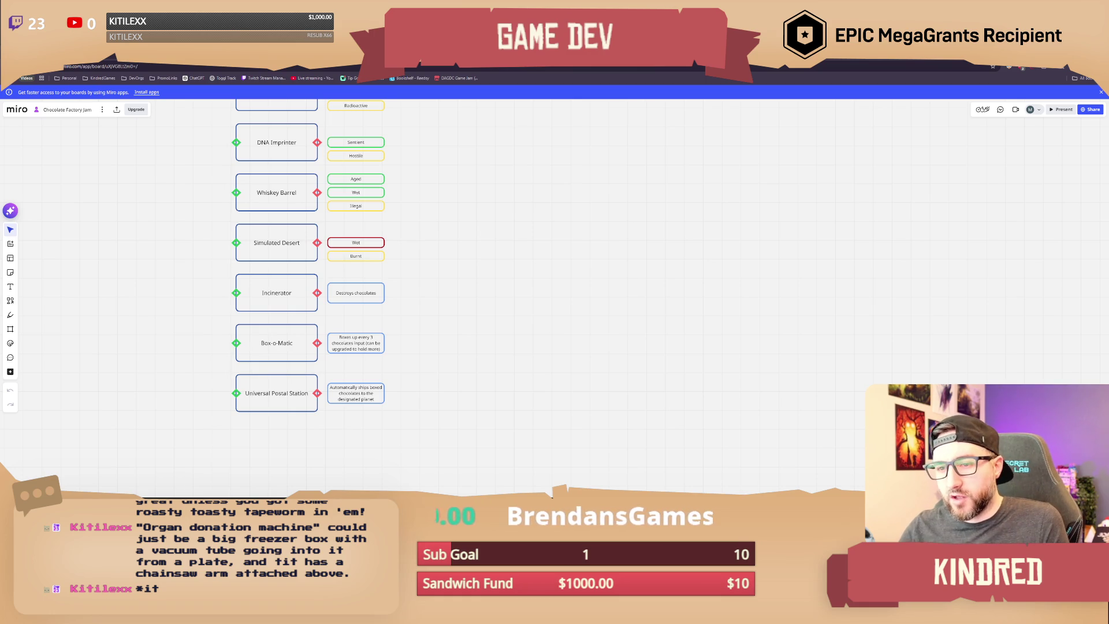
scroll(426, 163, up, 5)
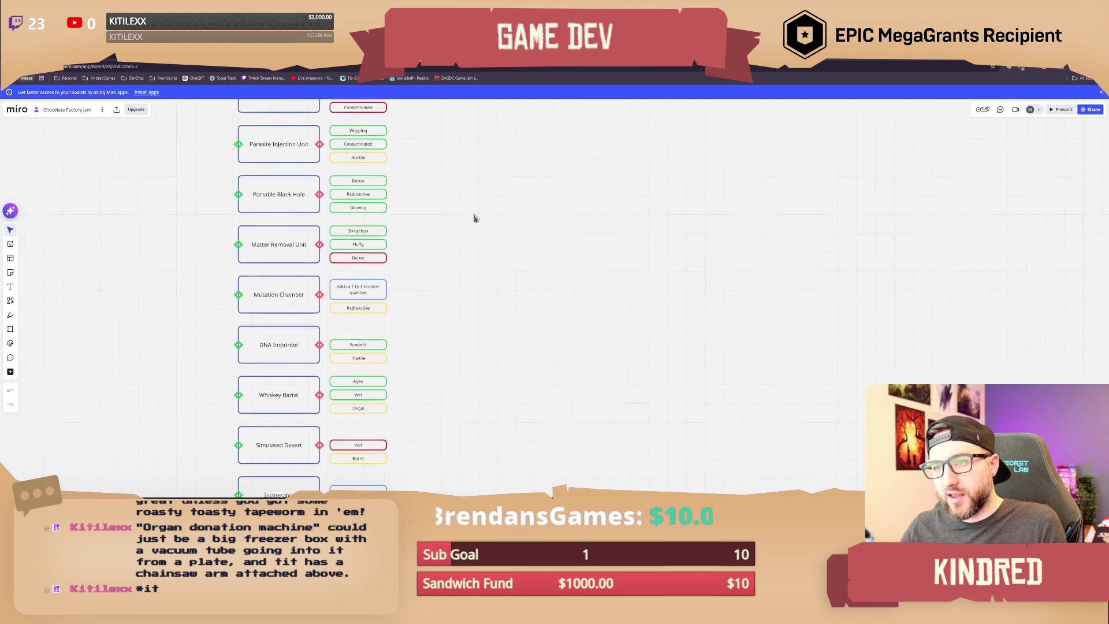
scroll(440, 430, up, 10)
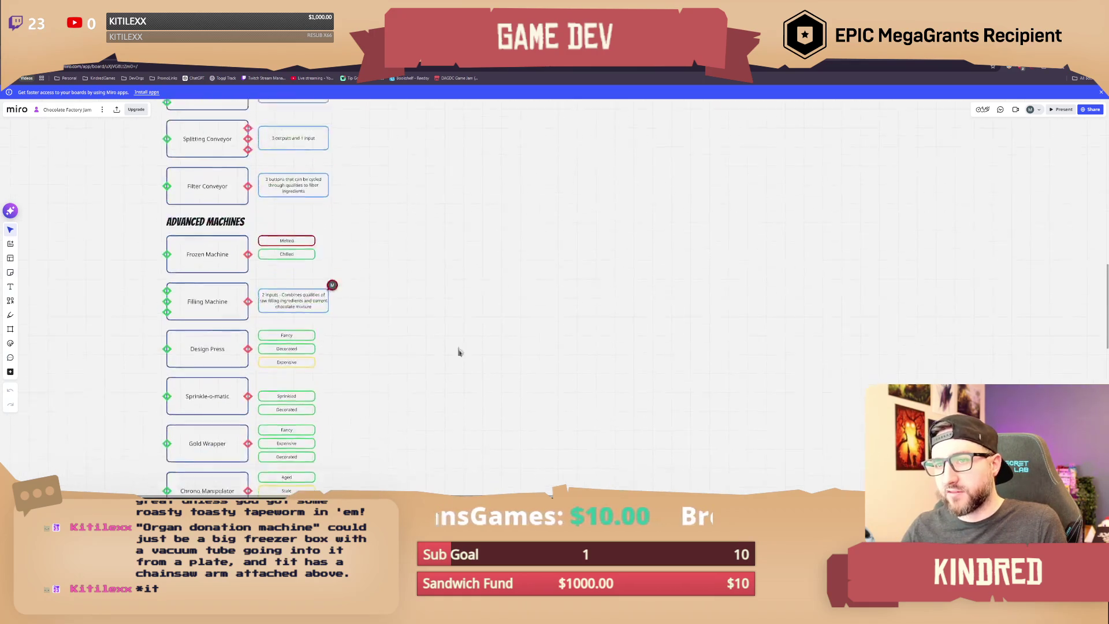
scroll(434, 286, up, 3)
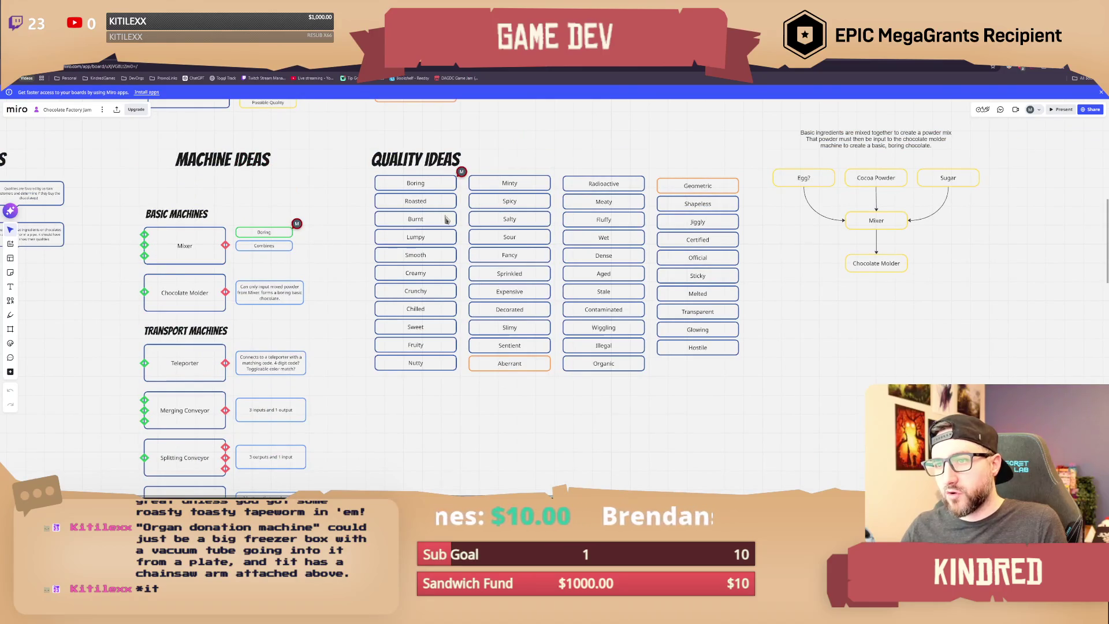
right_drag(322, 227, 356, 256)
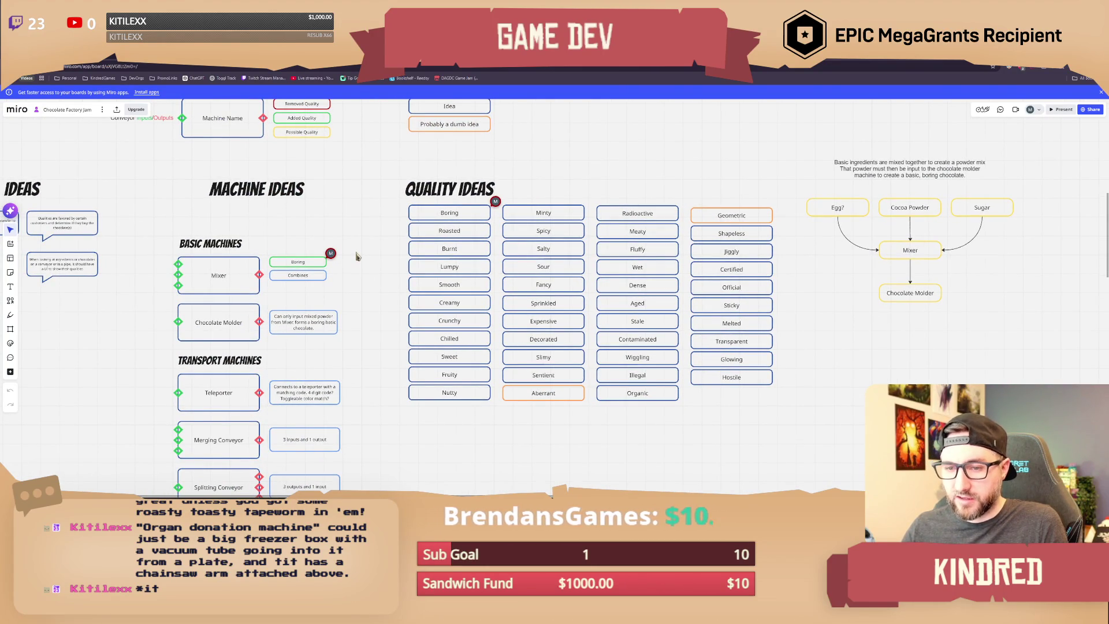
right_drag(348, 306, 349, 260)
scroll(366, 237, up, 1)
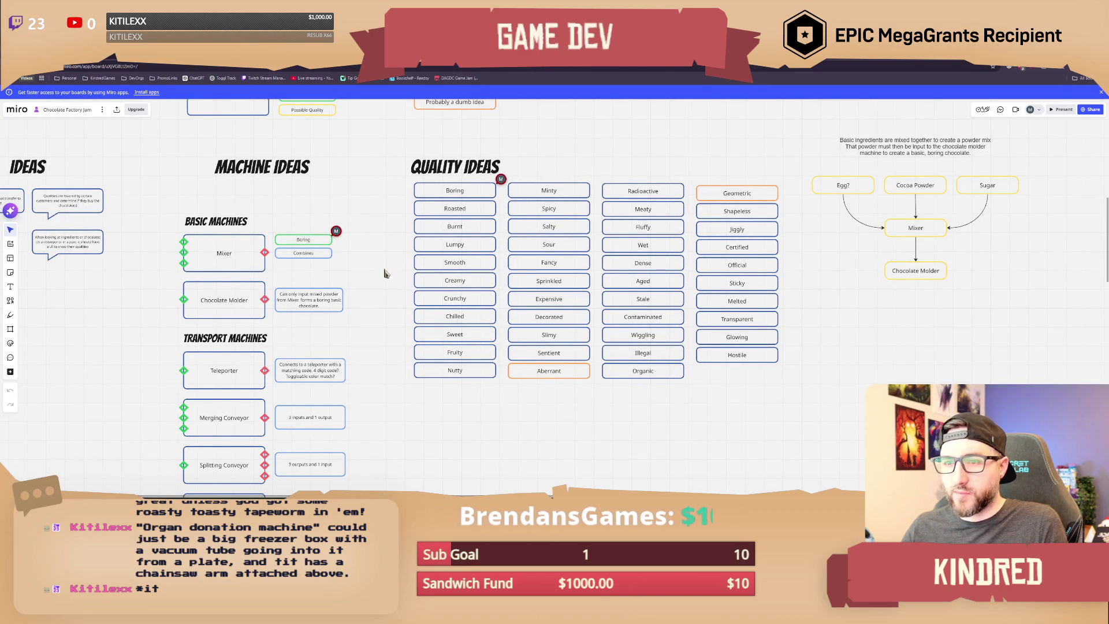
scroll(383, 252, down, 1)
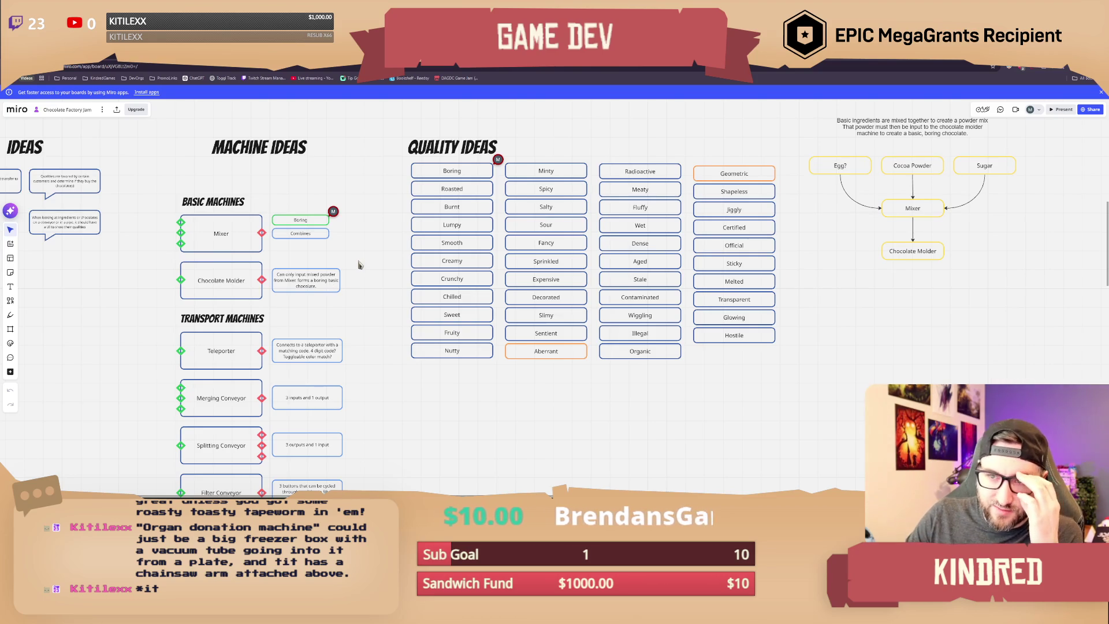
scroll(373, 328, down, 5)
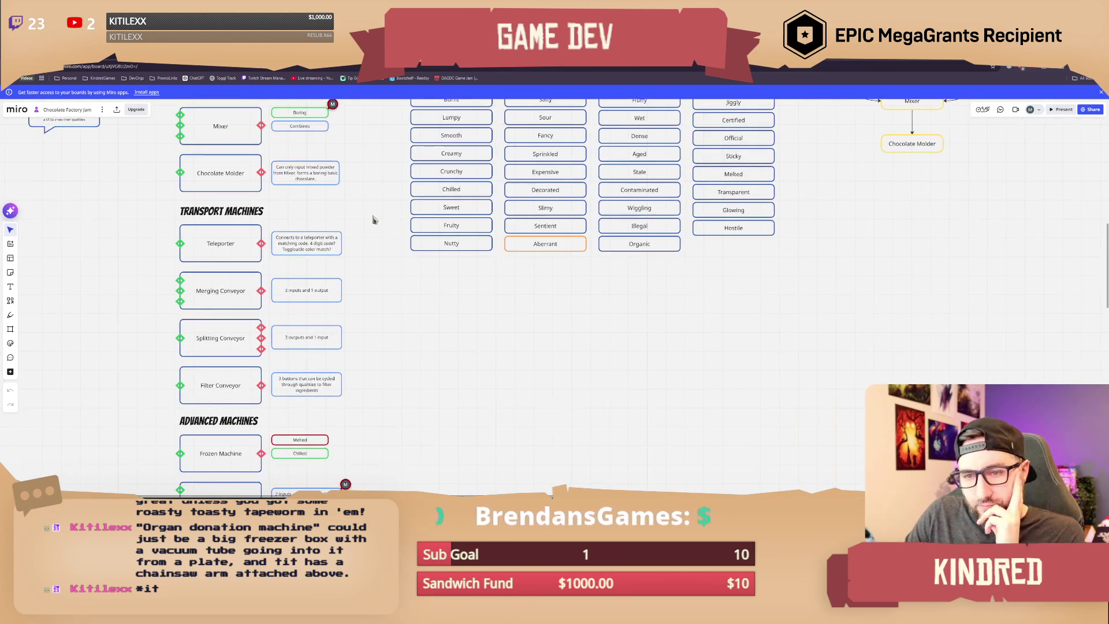
scroll(374, 247, down, 3)
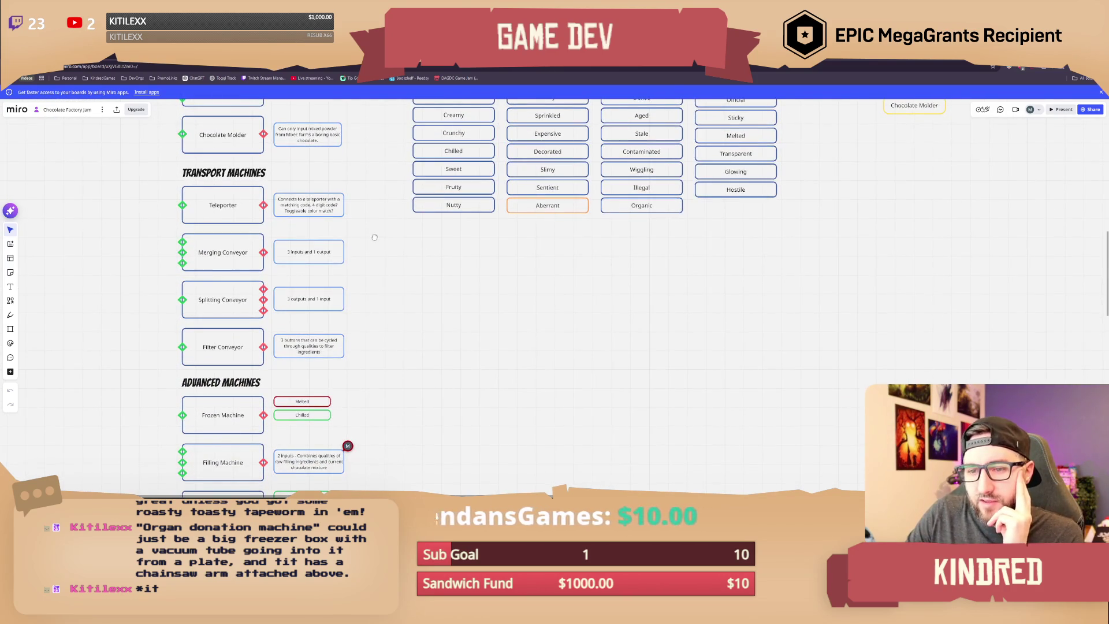
scroll(371, 317, up, 8)
mouse_move(415, 166)
mouse_down()
mouse_move(511, 192)
mouse_move(502, 215)
mouse_up()
click(381, 276)
right_drag(403, 369, 390, 306)
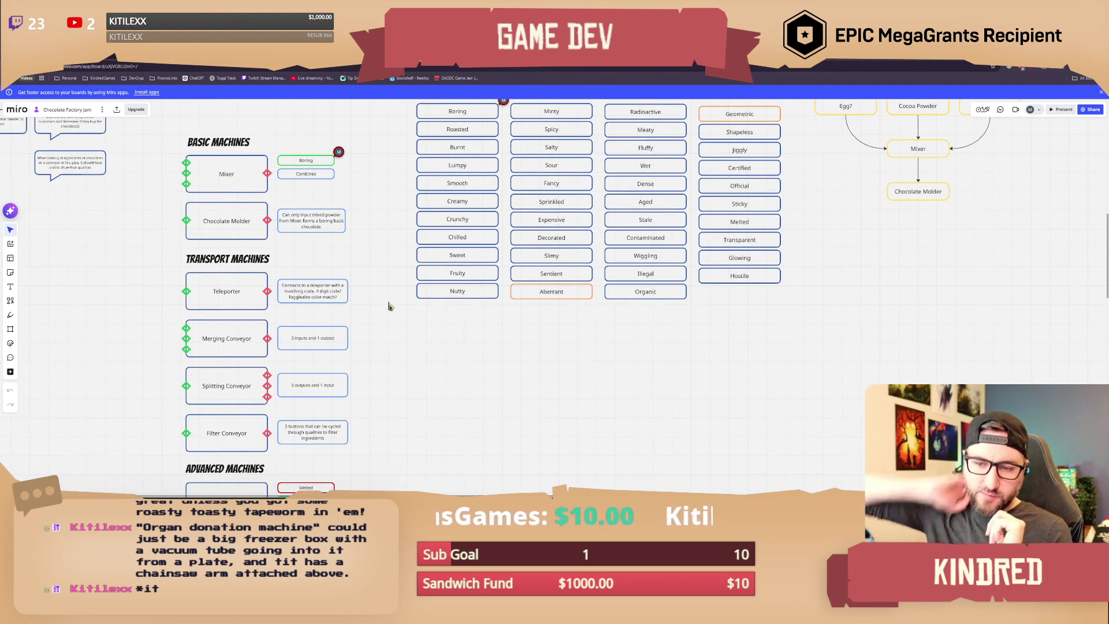
scroll(410, 319, down, 5)
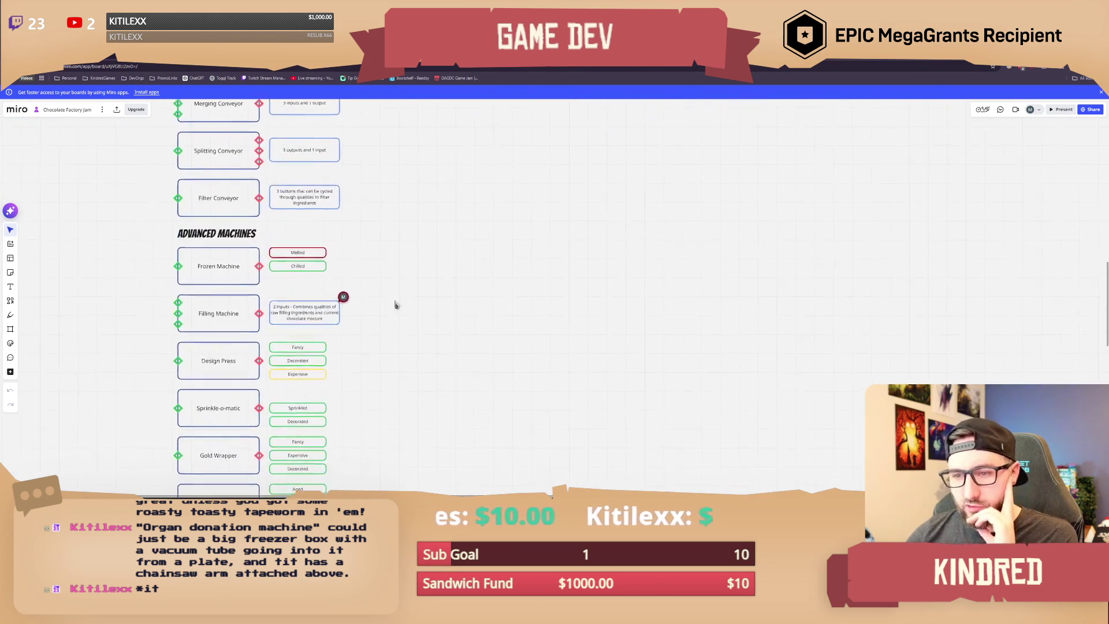
drag(362, 304, 293, 332)
click(391, 353)
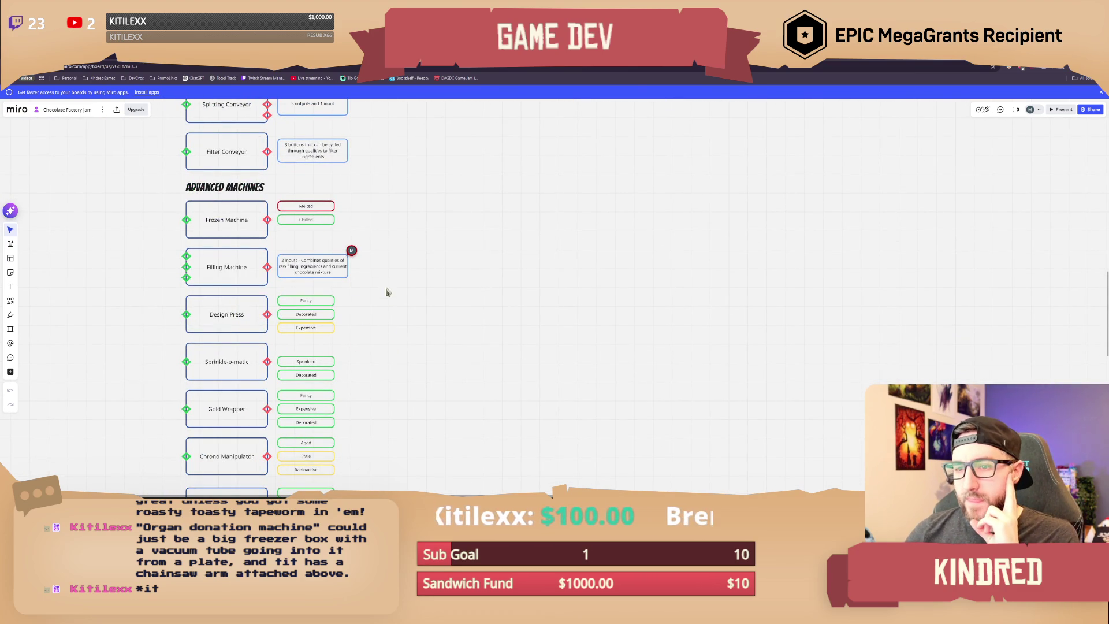
scroll(387, 293, up, 1)
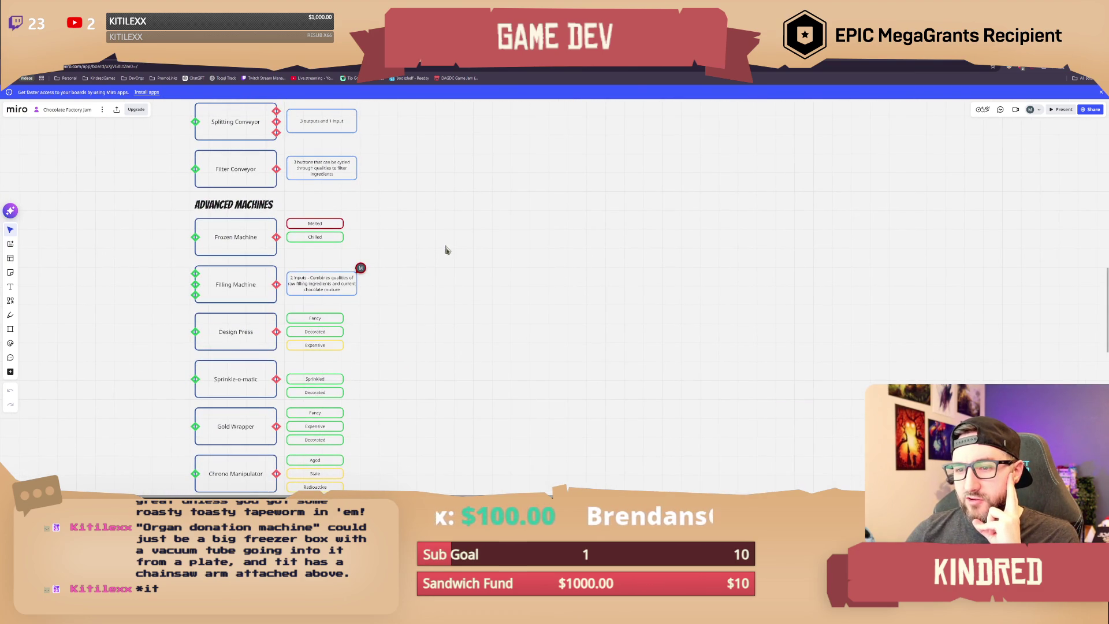
scroll(446, 250, up, 2)
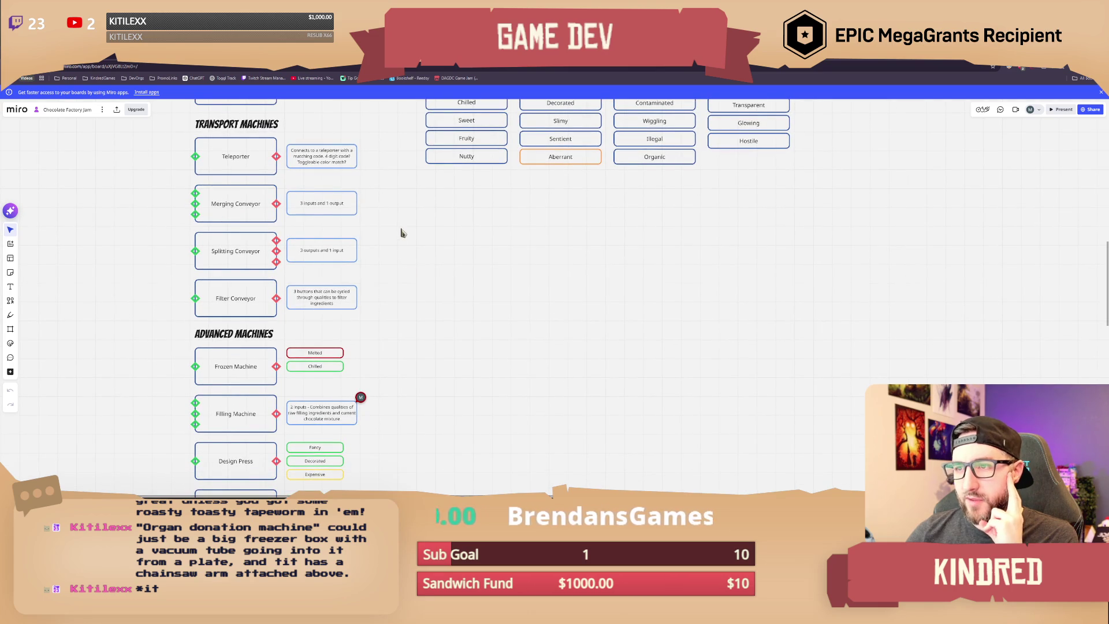
mouse_move(398, 210)
right_down()
mouse_move(386, 286)
mouse_move(381, 199)
mouse_move(376, 290)
right_up()
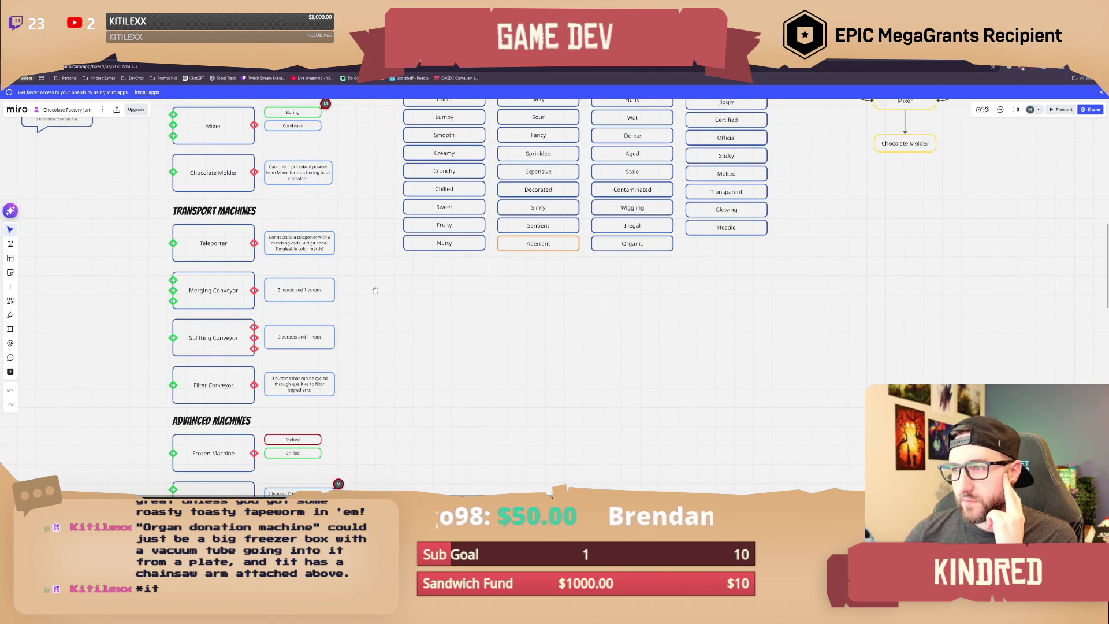
scroll(376, 290, down, 5)
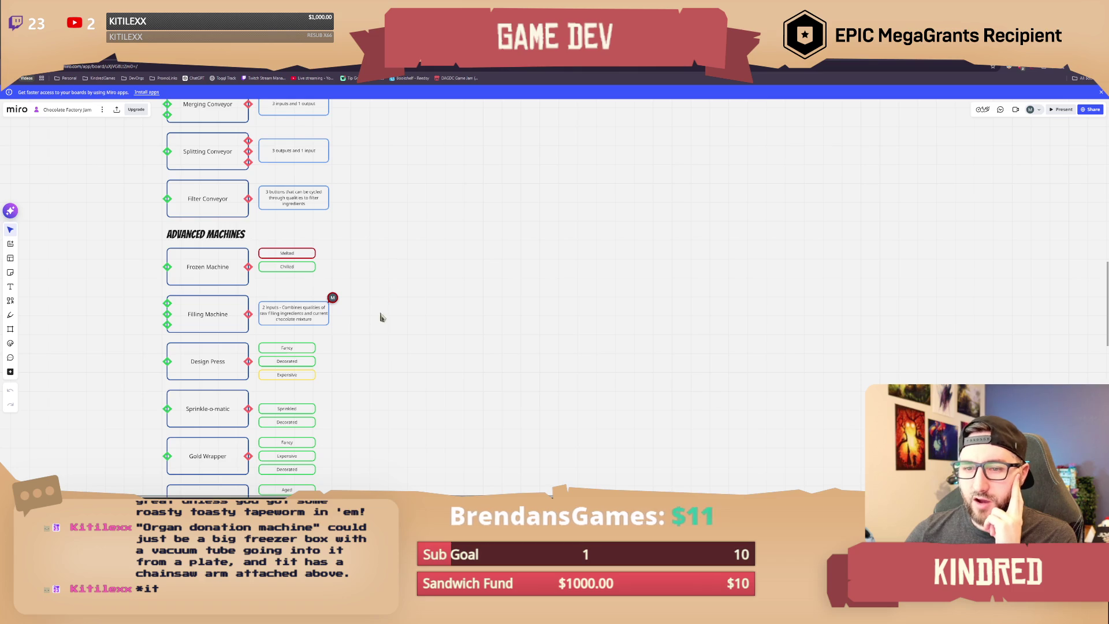
drag(333, 340, 259, 354)
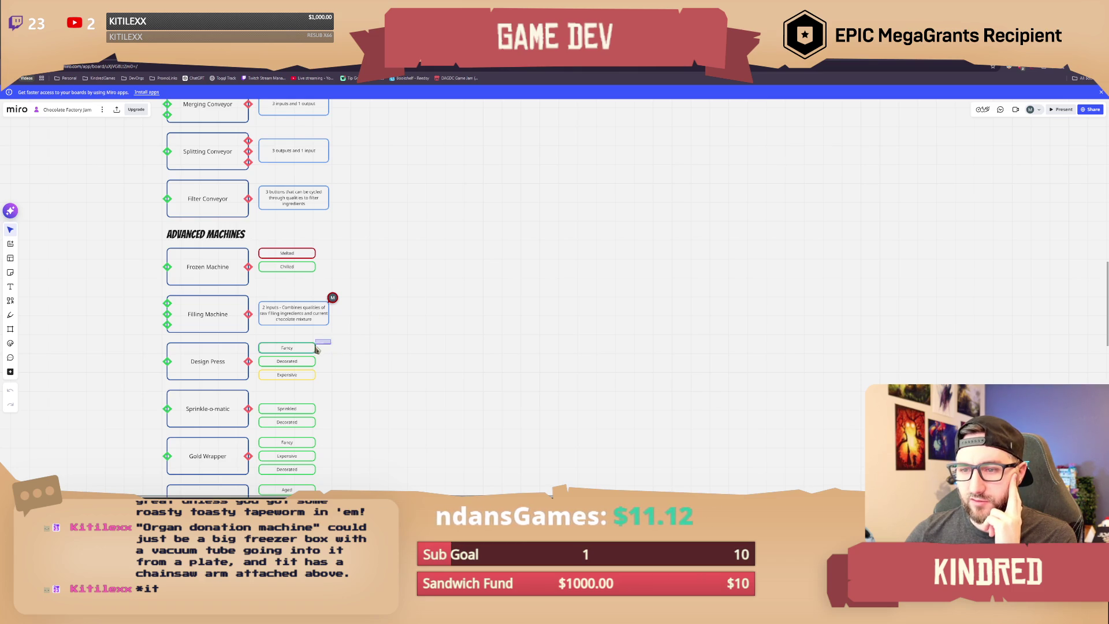
click(358, 350)
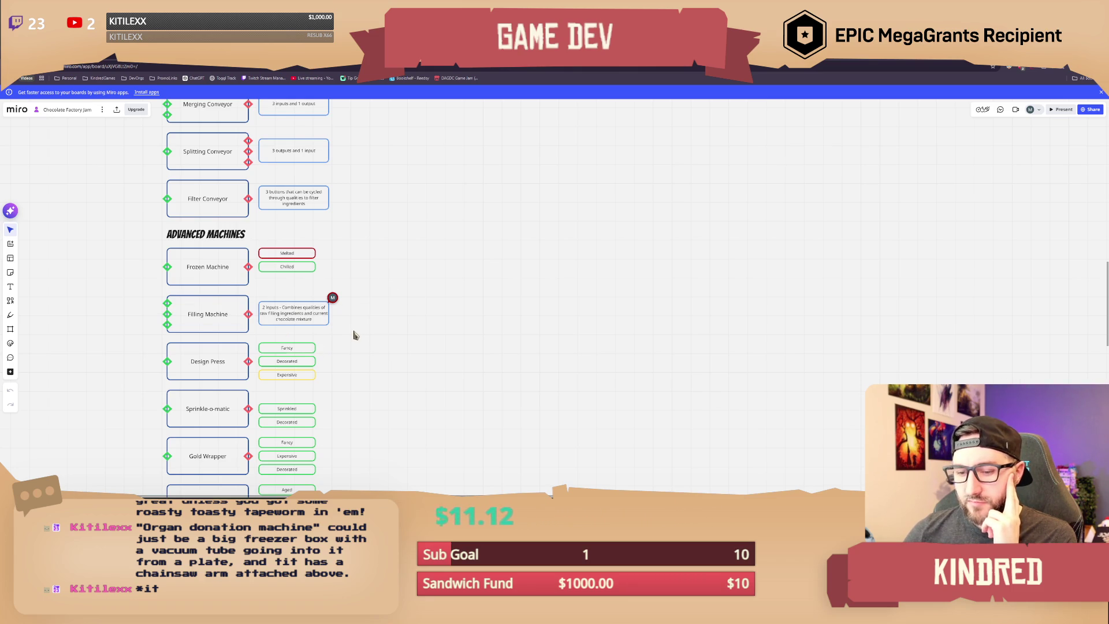
scroll(351, 336, up, 1)
drag(326, 353, 258, 370)
click(347, 386)
mouse_move(331, 384)
right_down()
mouse_move(330, 359)
mouse_move(359, 341)
mouse_move(359, 357)
right_up()
click(321, 331)
click(364, 358)
scroll(364, 359, down, 2)
drag(347, 278, 184, 316)
click(376, 333)
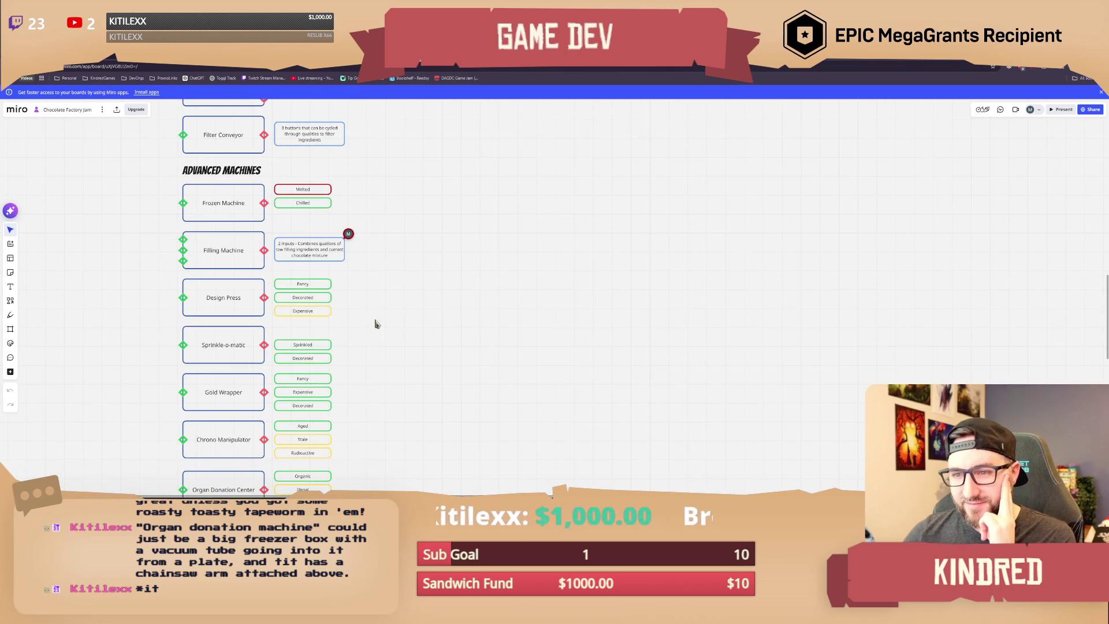
mouse_move(354, 280)
mouse_down()
mouse_move(275, 292)
mouse_move(276, 306)
mouse_move(332, 297)
mouse_up()
scroll(372, 347, down, 2)
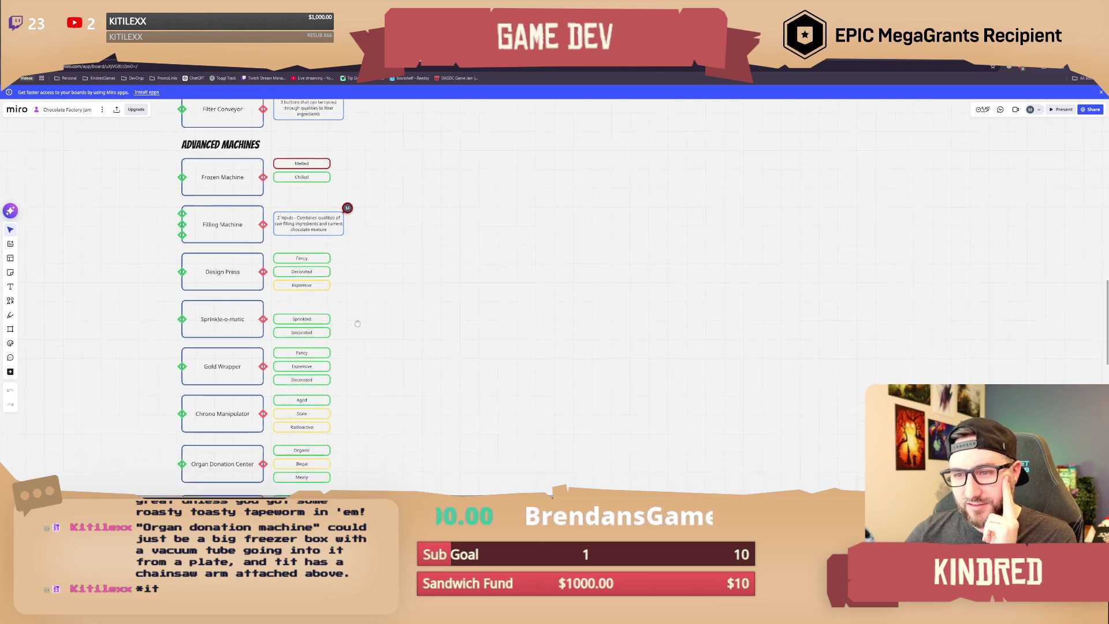
right_drag(366, 314, 359, 278)
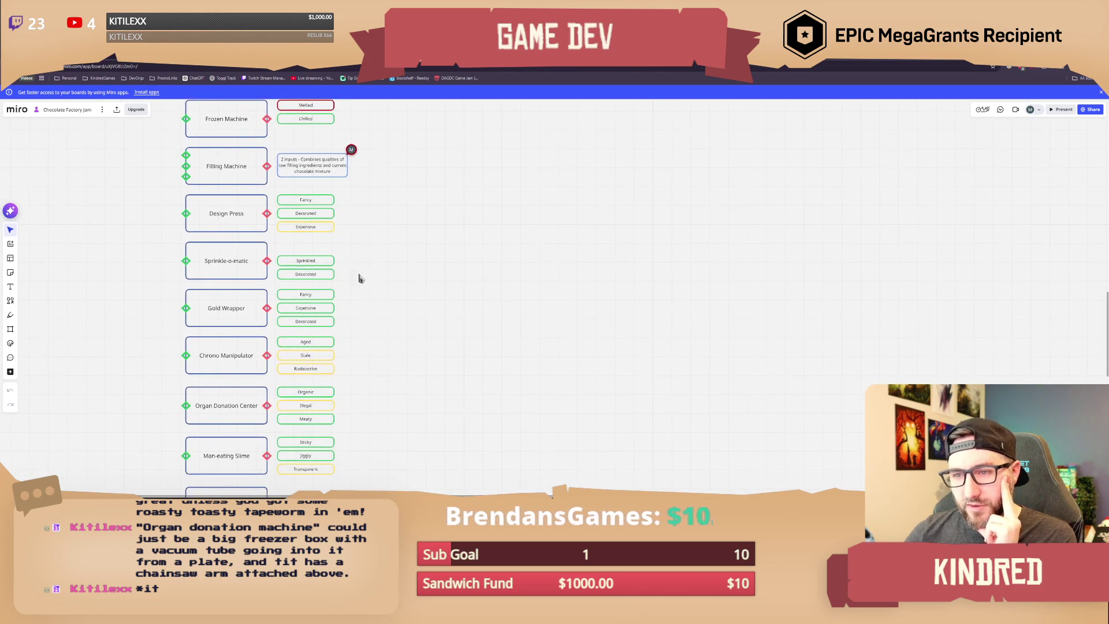
right_drag(359, 340, 356, 272)
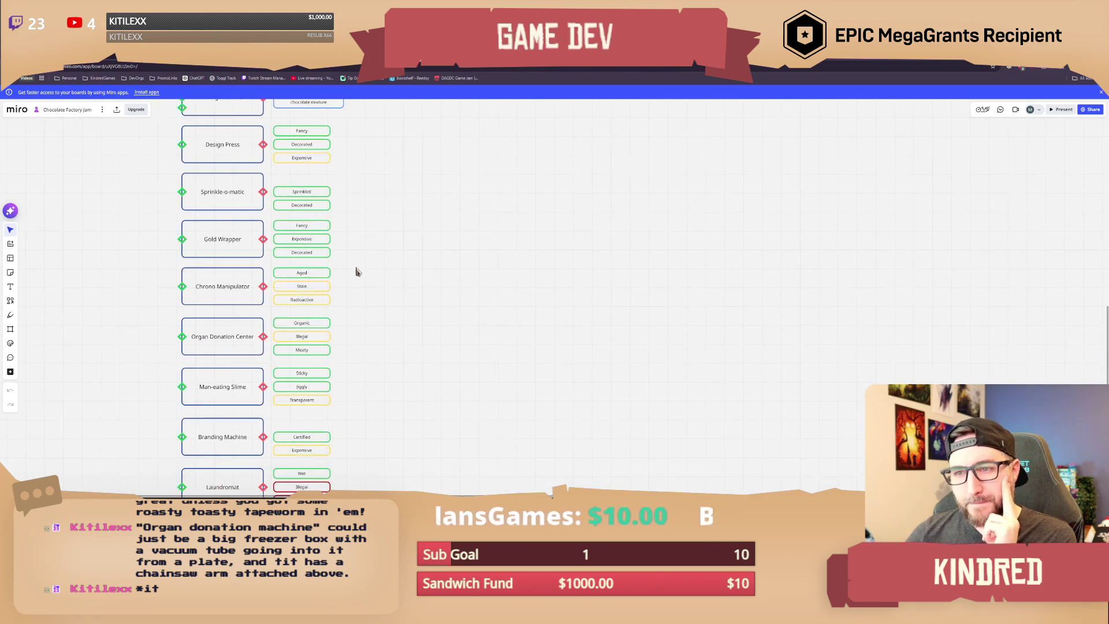
right_drag(354, 324, 352, 246)
mouse_move(341, 260)
mouse_down()
mouse_move(272, 288)
mouse_move(315, 283)
mouse_up()
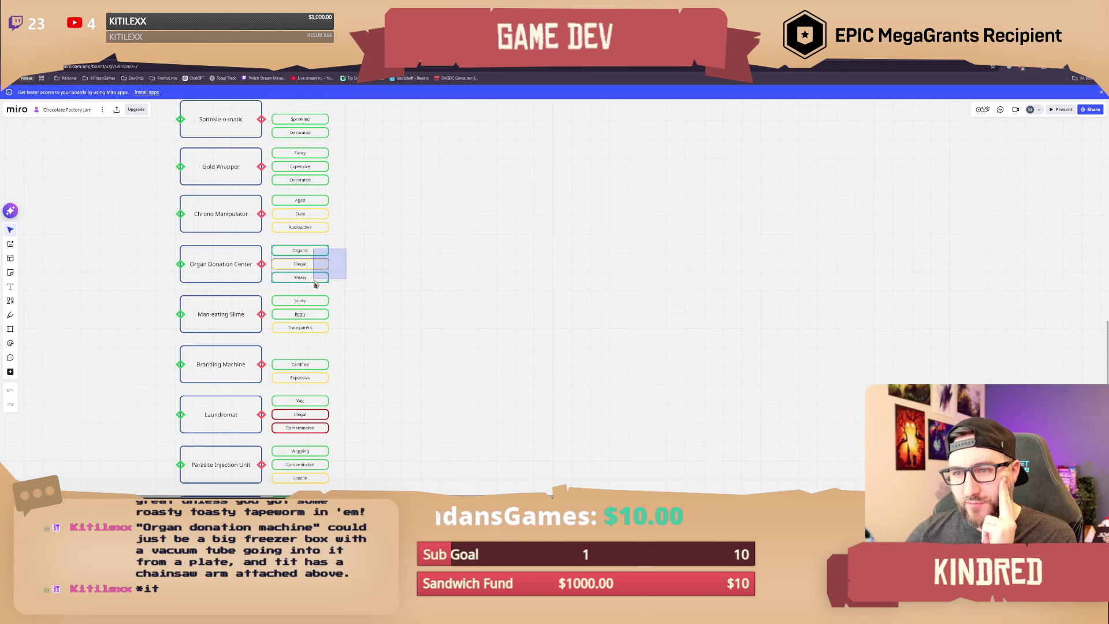
drag(315, 283, 316, 284)
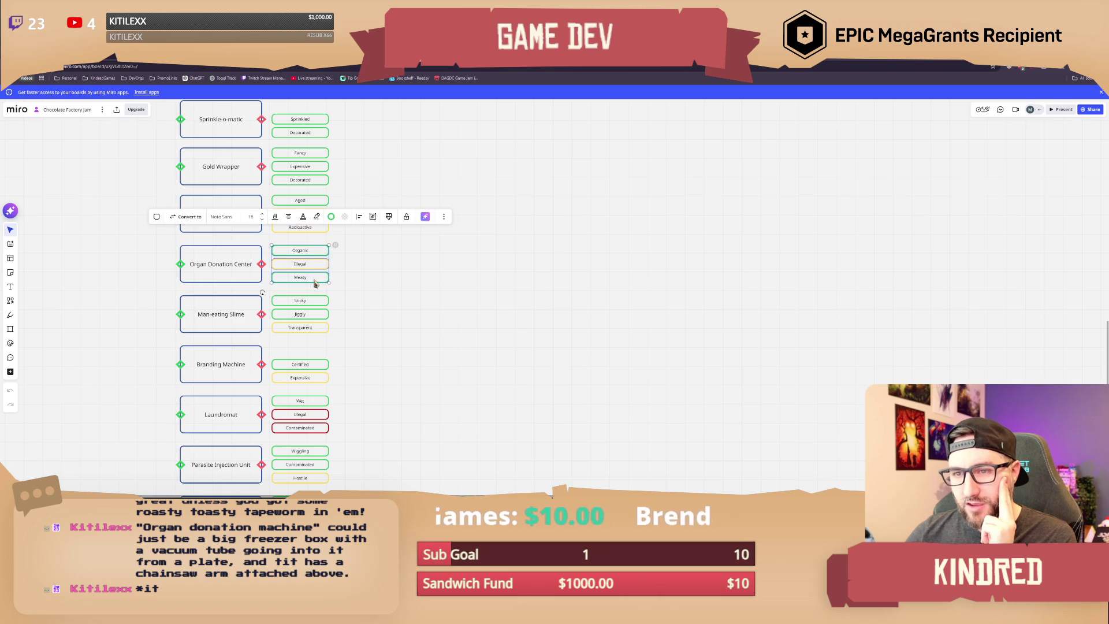
click(322, 249)
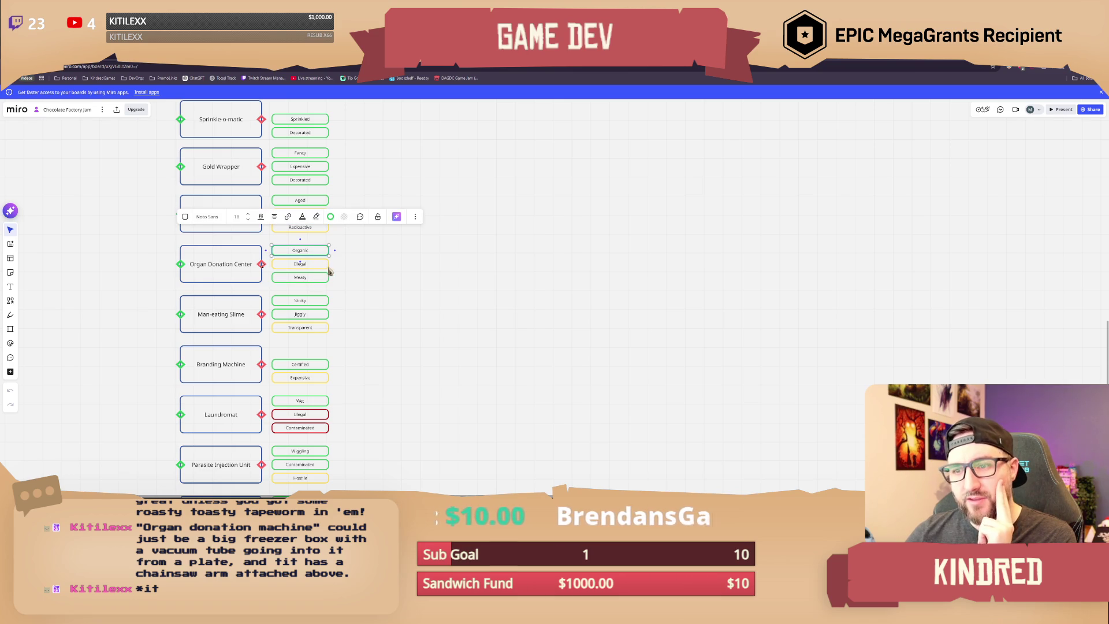
drag(351, 250, 315, 286)
click(345, 284)
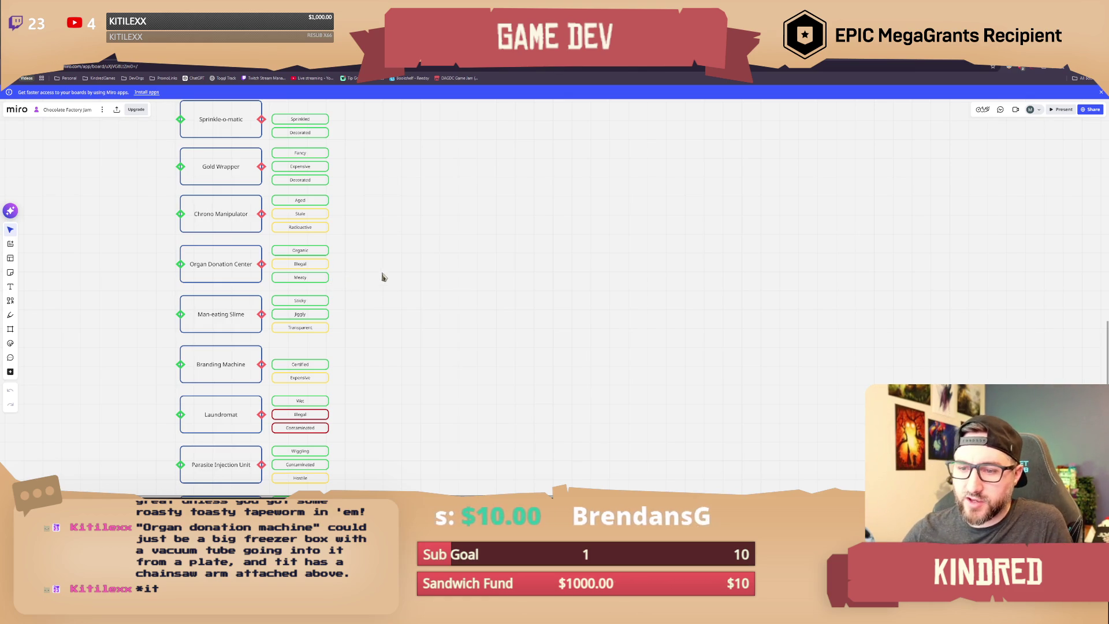
drag(344, 250, 312, 280)
click(341, 289)
middle_drag(341, 289, 359, 315)
drag(361, 312, 337, 320)
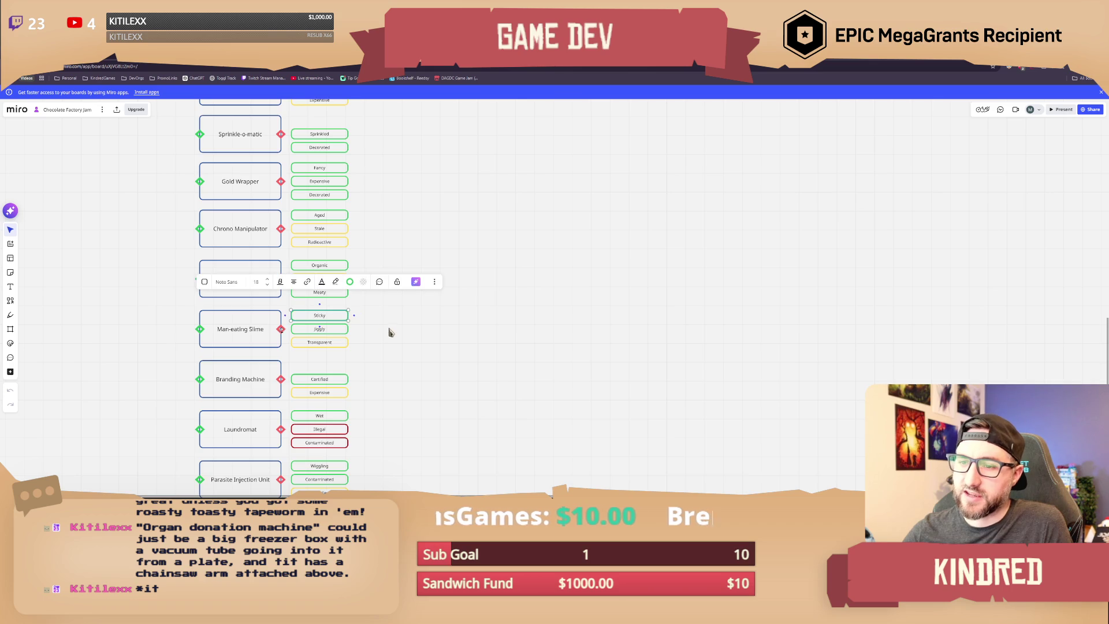
click(390, 332)
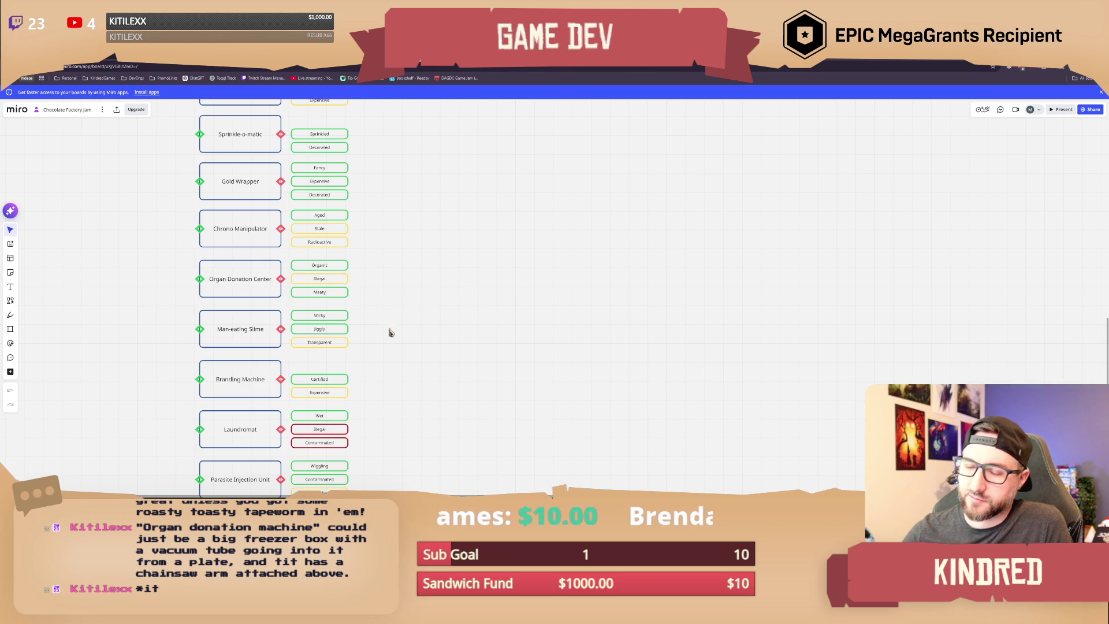
click(342, 281)
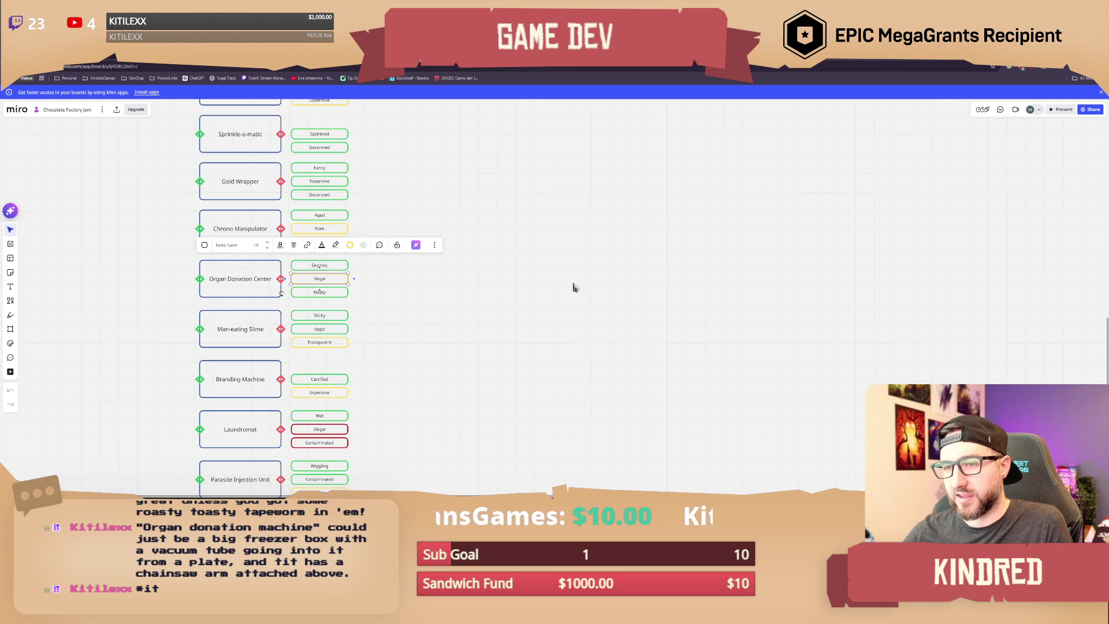
scroll(472, 411, down, 10)
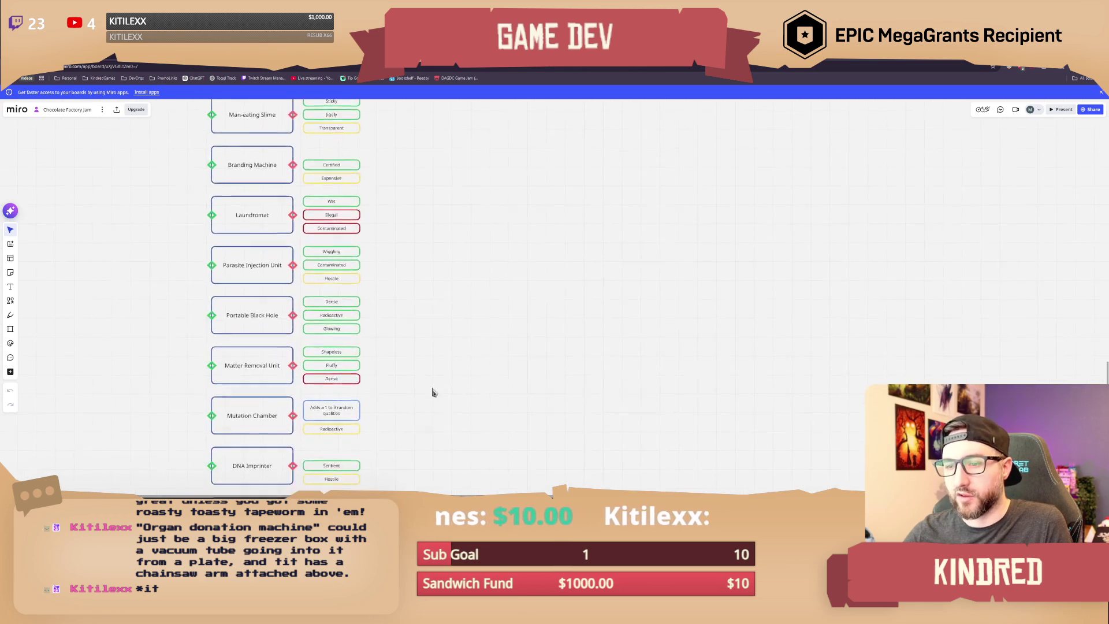
scroll(397, 304, up, 6)
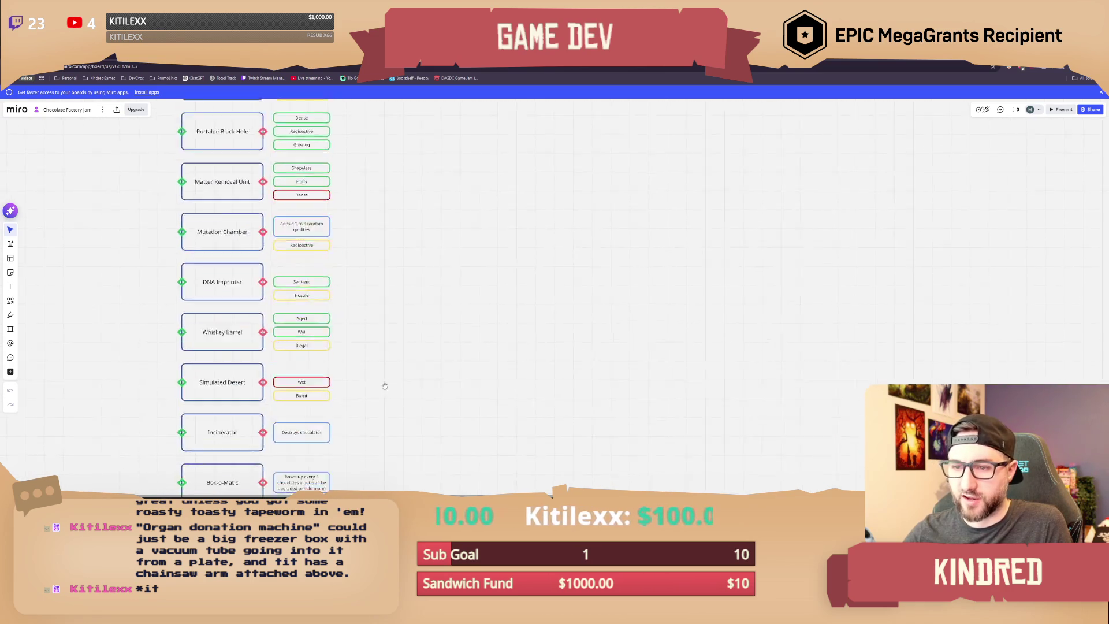
scroll(404, 376, up, 5)
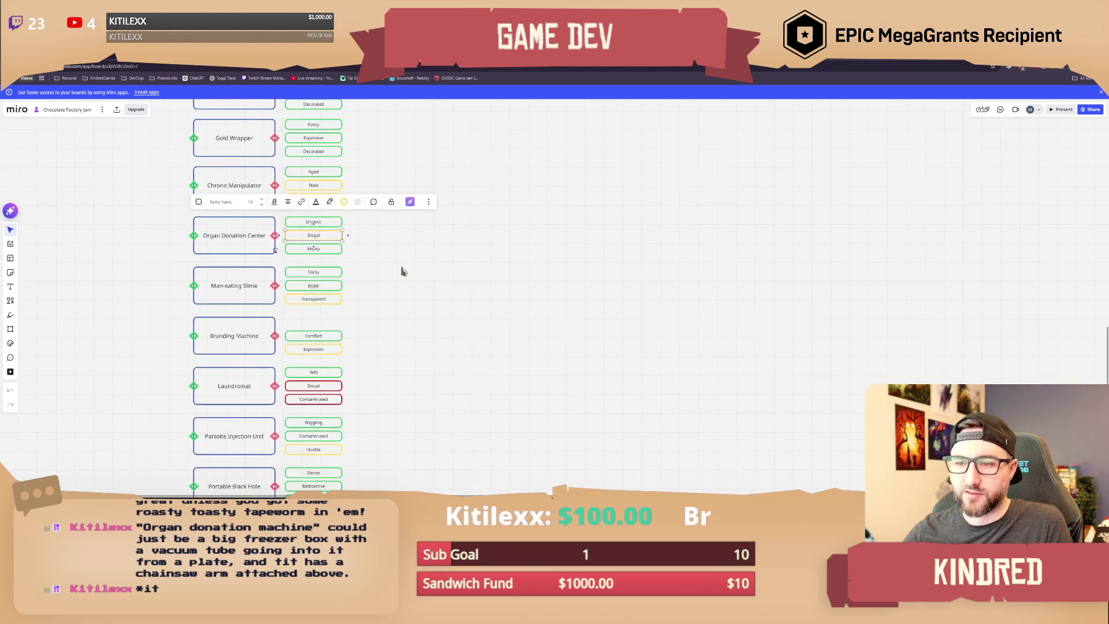
right_drag(425, 236, 432, 277)
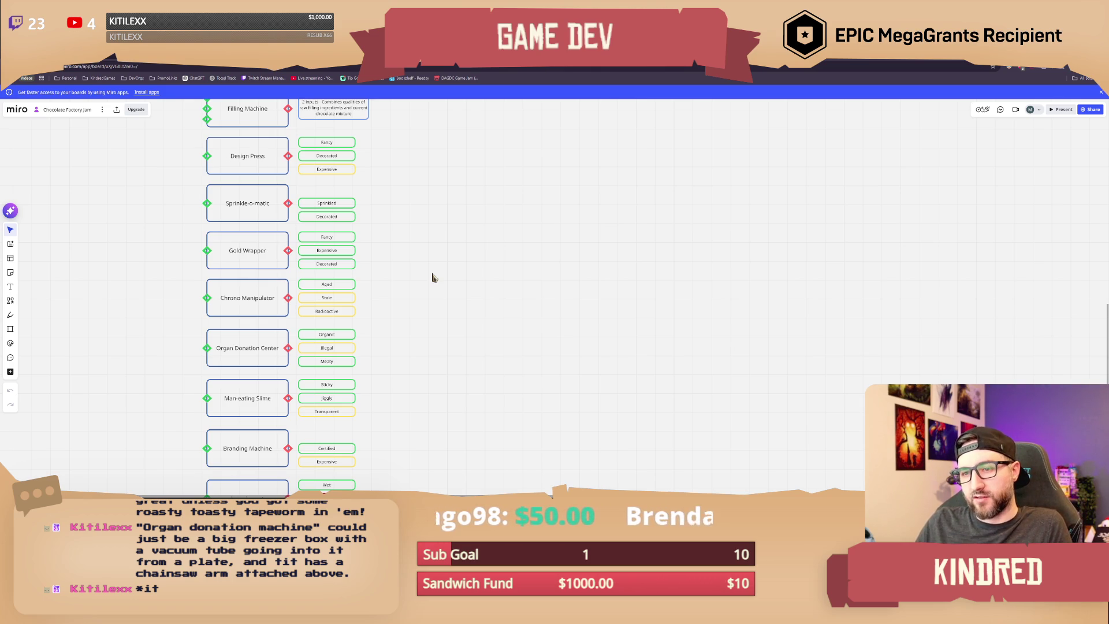
scroll(428, 253, up, 5)
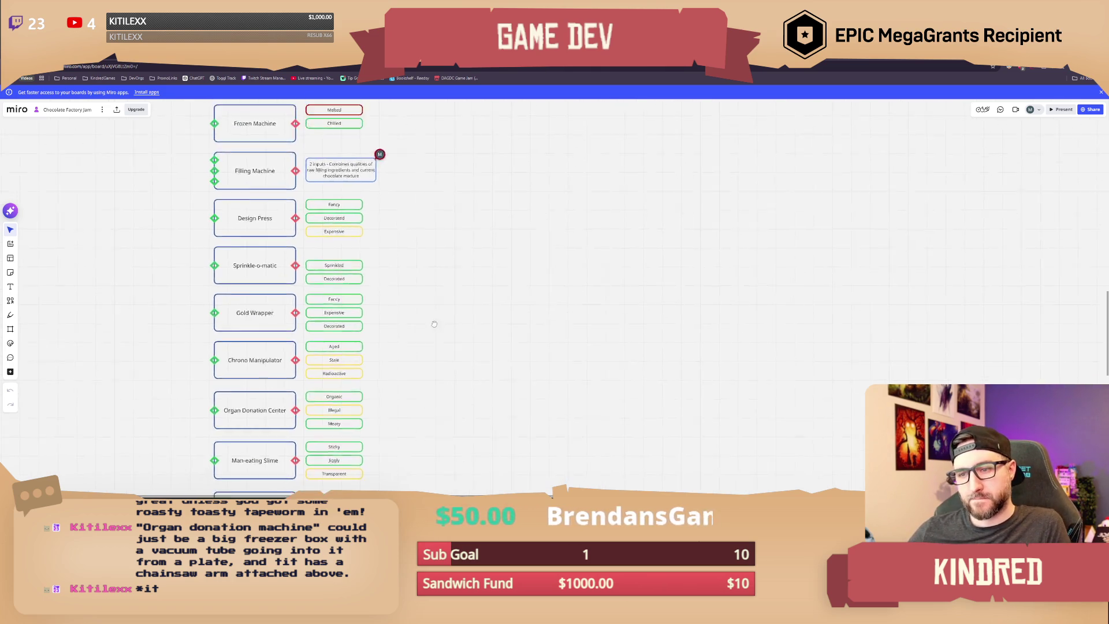
scroll(421, 227, down, 2)
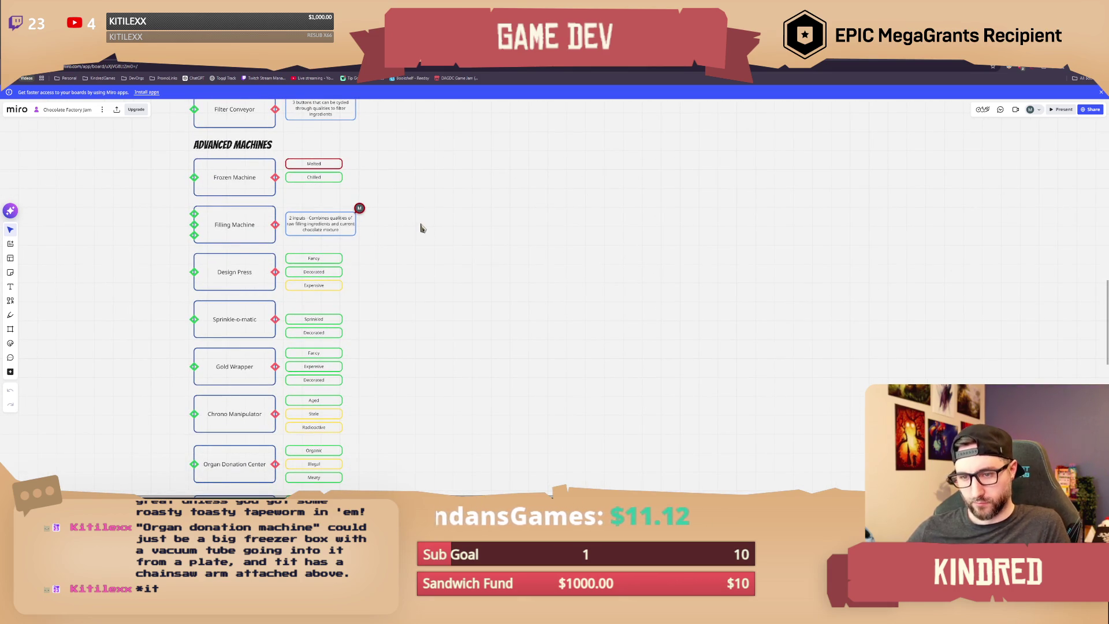
drag(423, 287, 417, 251)
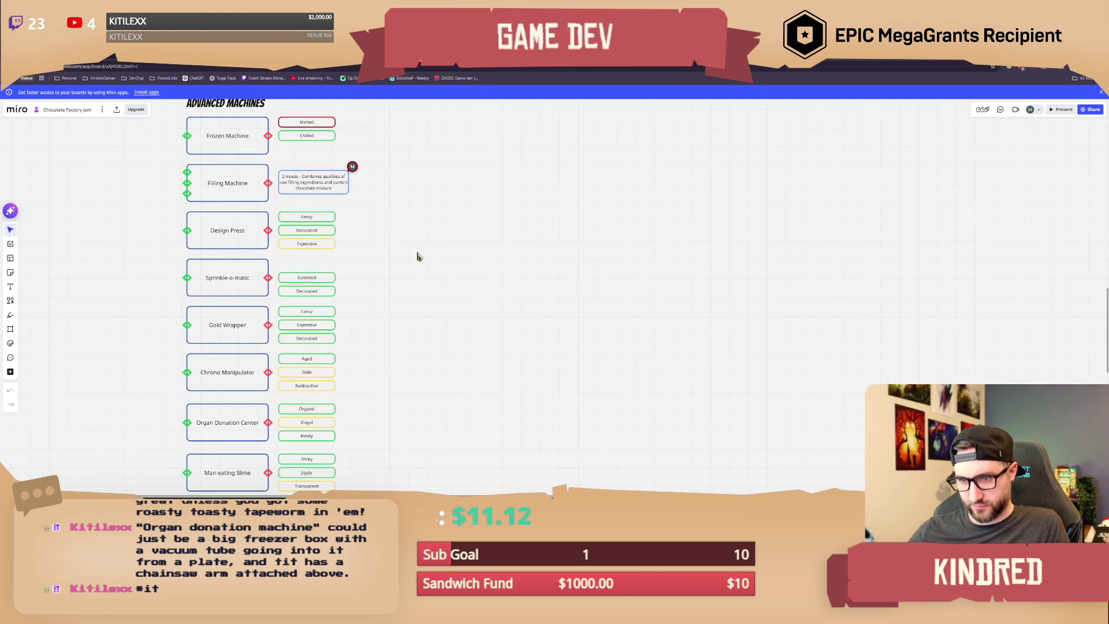
scroll(412, 288, down, 2)
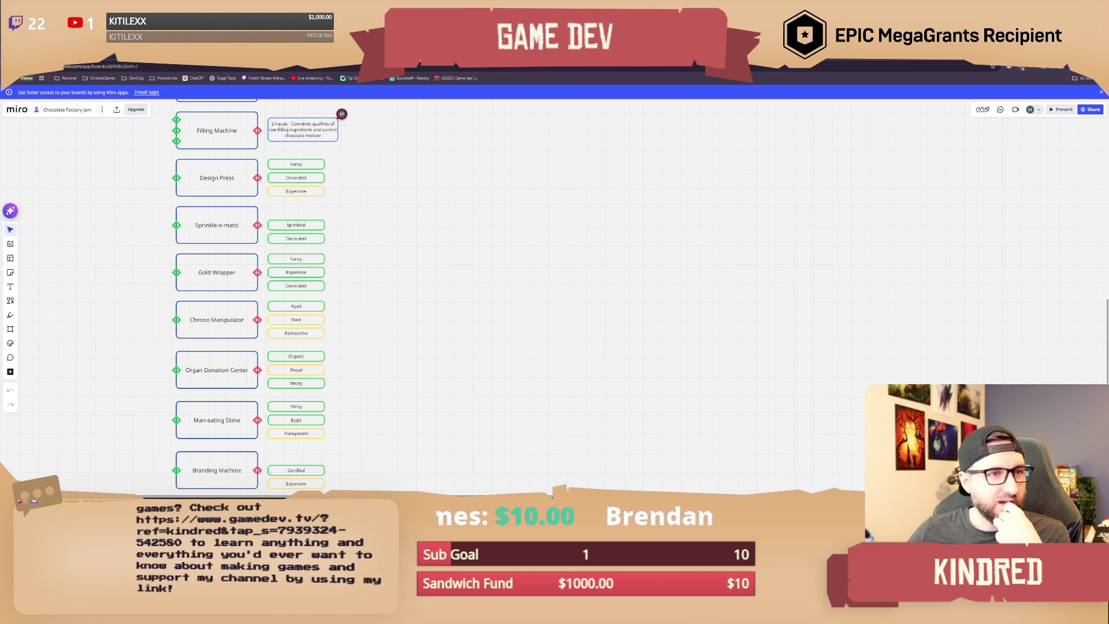
scroll(446, 294, down, 2)
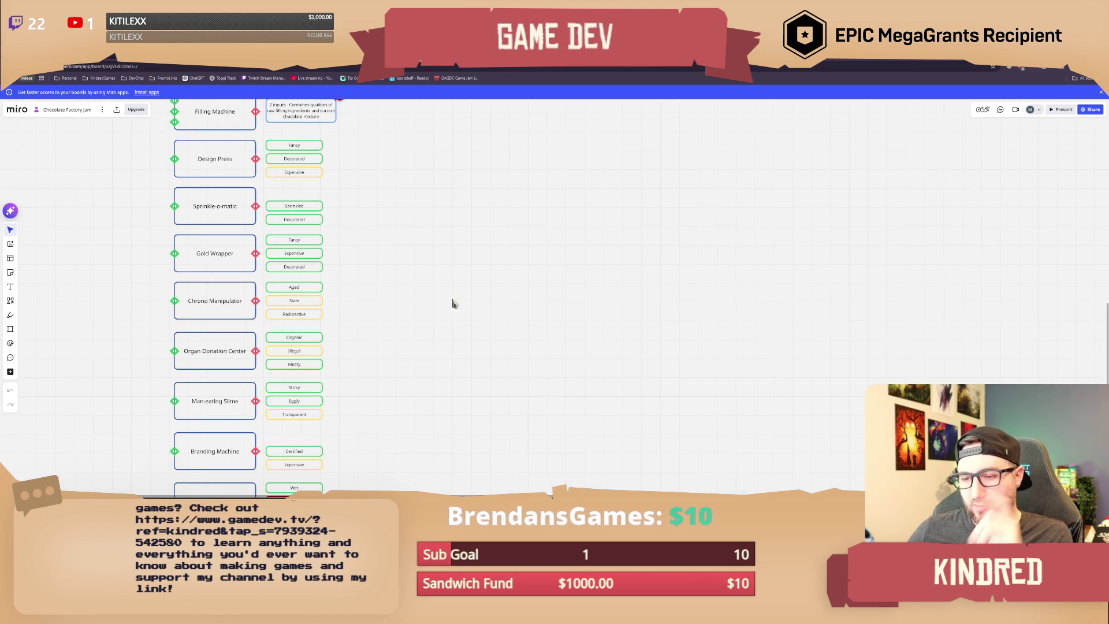
Step: Back in Maya, delete the bent pipe piece and select the cube
key(alt+Tab)
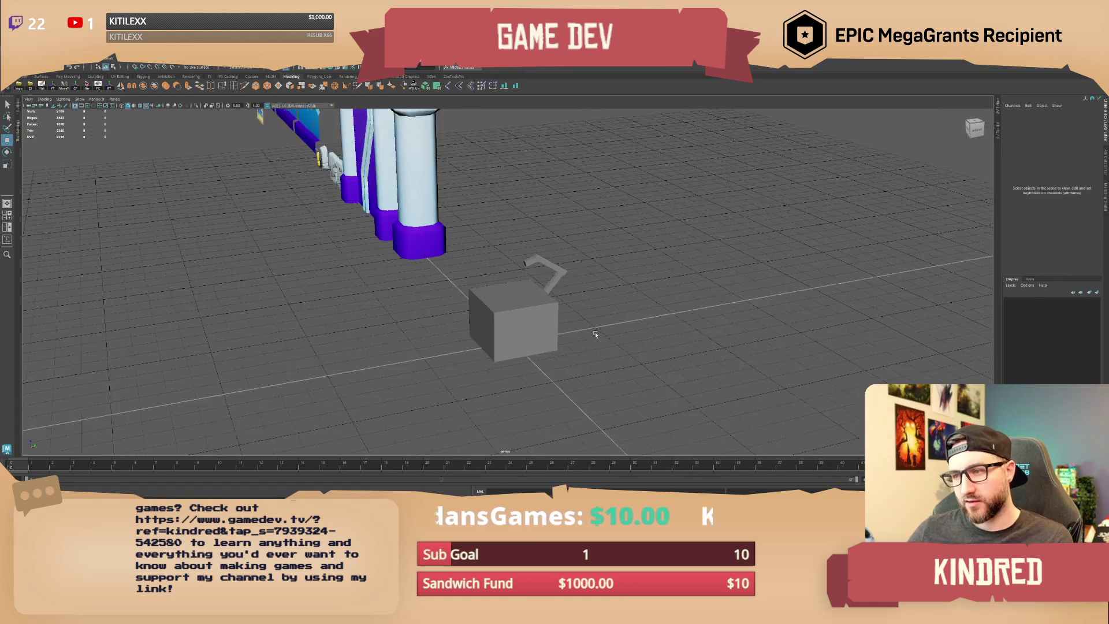
click(553, 270)
key(Delete)
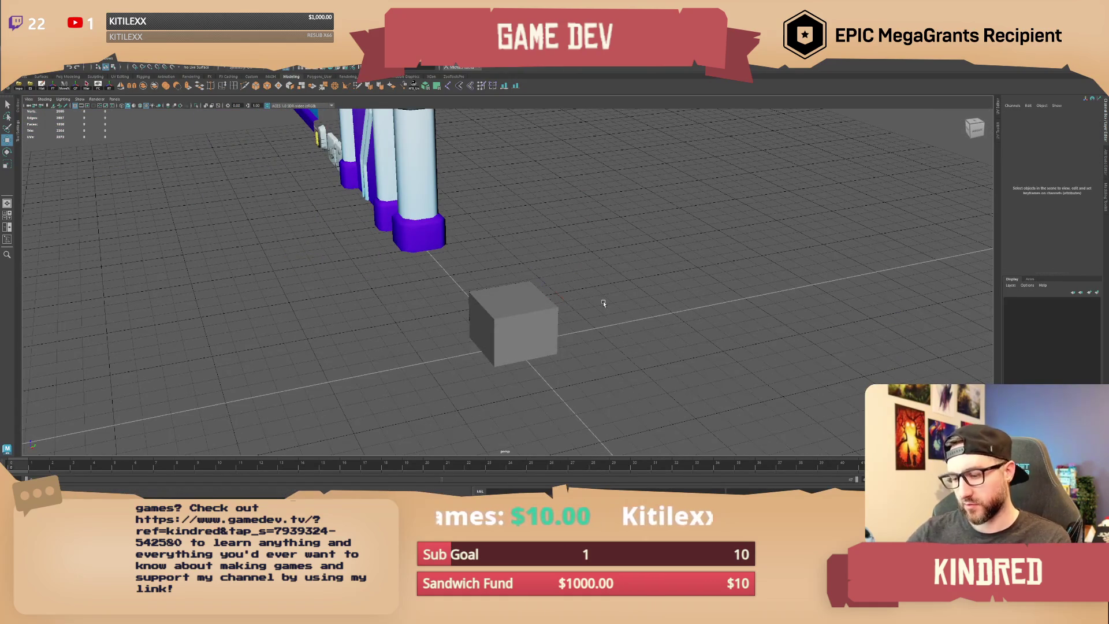
alt+drag(596, 307, 574, 317)
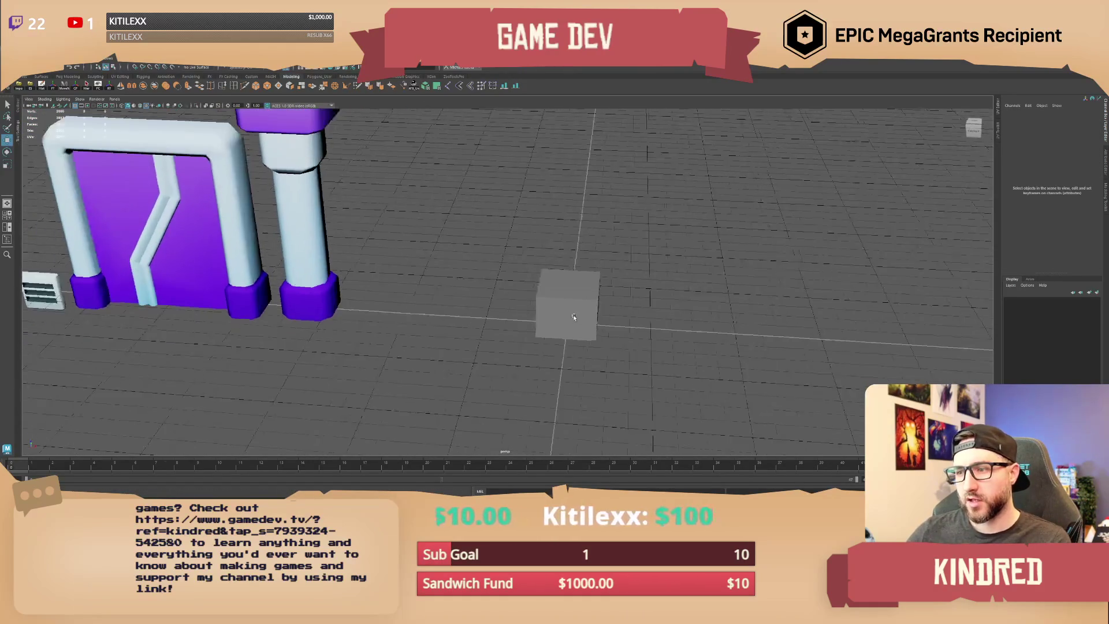
click(573, 317)
Step: Try pulling a cube face out to lengthen the box, then undo it
scroll(596, 309, down, 5)
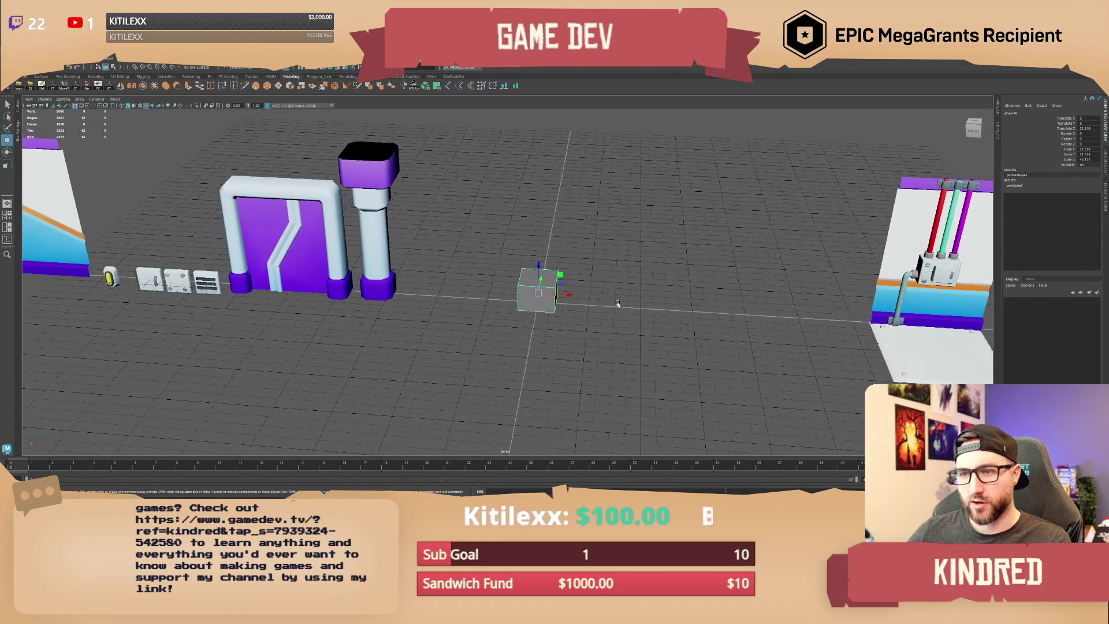
mouse_move(607, 305)
alt+mouse_down()
mouse_move(595, 315)
mouse_move(506, 292)
alt+mouse_up()
scroll(588, 325, up, 5)
right_drag(505, 291, 518, 315)
alt+drag(510, 318, 548, 331)
key(ctrl+z)
Step: Inspect the cube's end and bottom faces, undoing an accidental keyframe
click(484, 309)
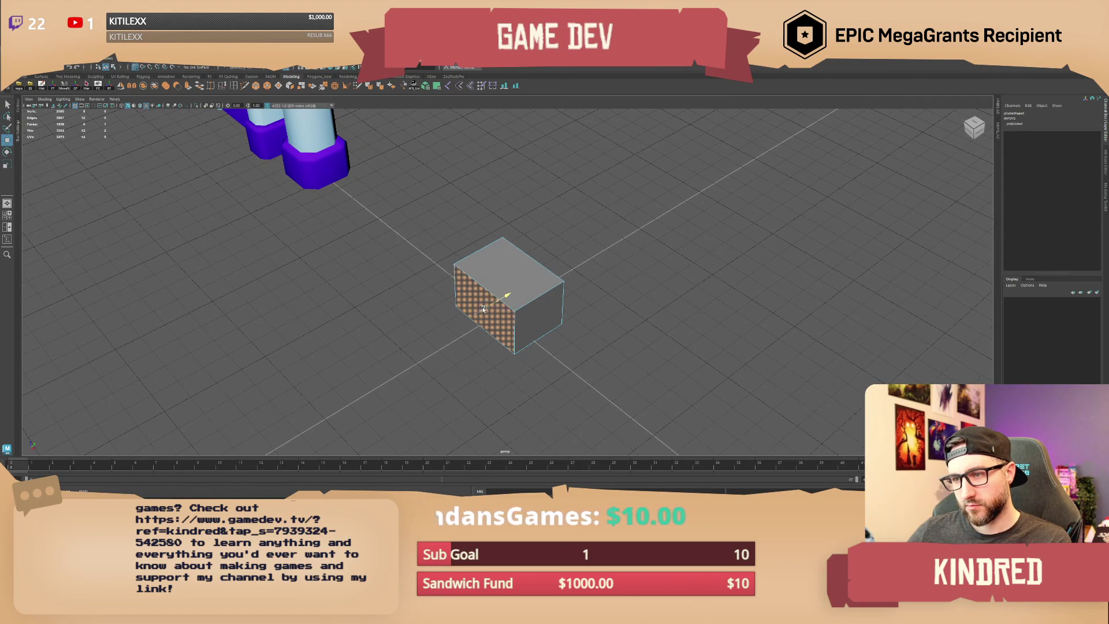
mouse_move(478, 317)
alt+mouse_down()
mouse_move(514, 341)
mouse_move(526, 316)
mouse_move(567, 312)
mouse_move(534, 277)
mouse_move(555, 337)
mouse_move(614, 323)
alt+mouse_up()
mouse_move(549, 292)
alt+mouse_down()
mouse_move(508, 295)
mouse_move(503, 283)
mouse_move(595, 254)
alt+mouse_up()
click(509, 295)
key(F8)
key(s)
mouse_move(567, 322)
alt+mouse_down()
mouse_move(556, 330)
mouse_move(584, 327)
alt+mouse_up()
key(ctrl+z)
Step: Put the cube in face mode and select its top face with the move tool
click(549, 289)
key(d)
mouse_move(511, 266)
alt+mouse_down()
mouse_move(589, 354)
mouse_move(575, 321)
mouse_move(584, 322)
mouse_move(492, 239)
alt+mouse_up()
key(r)
right_click(548, 284)
click(548, 302)
click(503, 248)
click(491, 225)
key(w)
click(494, 234)
Step: Reselect the cube's top face in face mode and extrude it
mouse_move(494, 227)
alt+mouse_down()
mouse_move(593, 252)
mouse_move(584, 286)
mouse_move(537, 291)
mouse_move(582, 292)
mouse_move(555, 295)
mouse_move(508, 366)
mouse_move(483, 364)
mouse_move(505, 315)
alt+mouse_up()
scroll(549, 291, up, 10)
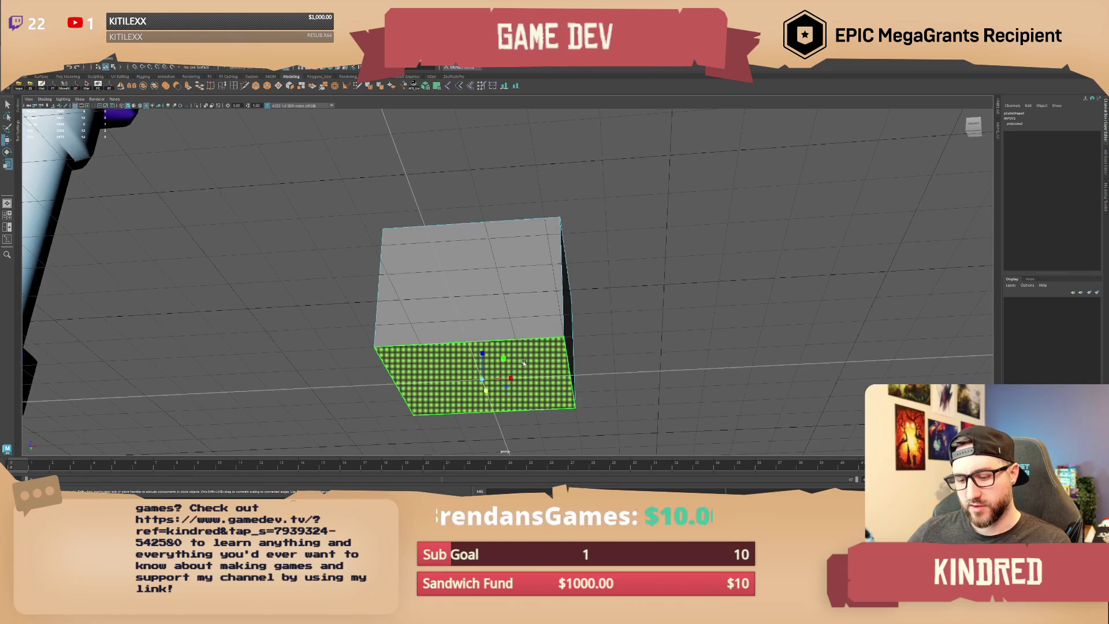
click(485, 376)
key(F8)
mouse_move(486, 370)
alt+mouse_down()
mouse_move(528, 278)
mouse_move(471, 264)
alt+mouse_up()
click(535, 289)
key(F11)
click(482, 265)
key(ctrl+e)
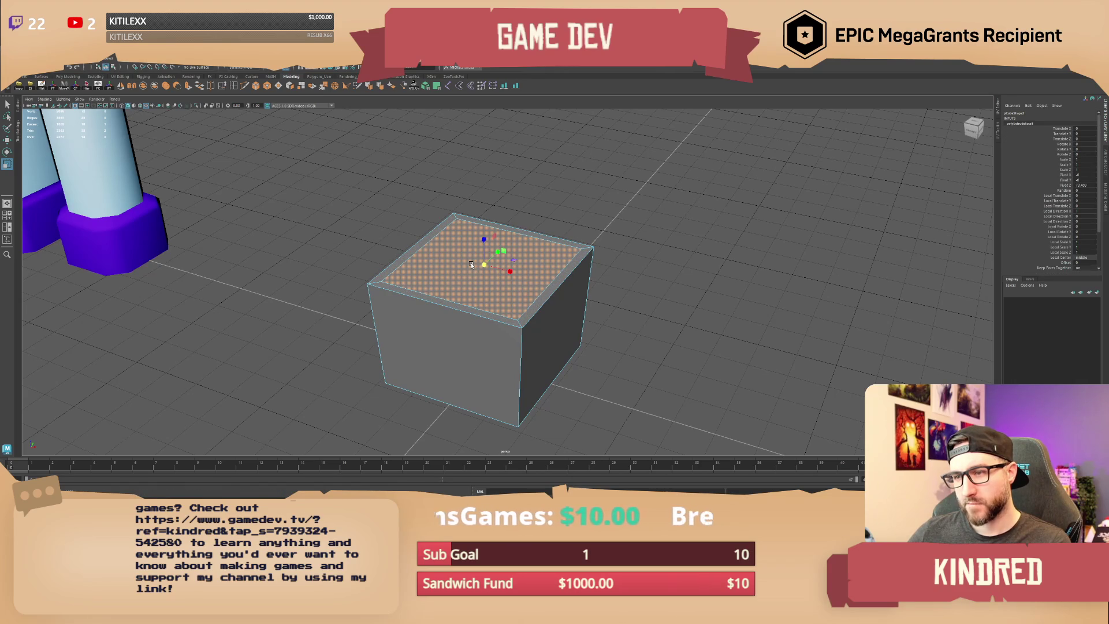
Step: Re-extrude the top face with an inset border and push it down to hollow the cube
key(ctrl+z)
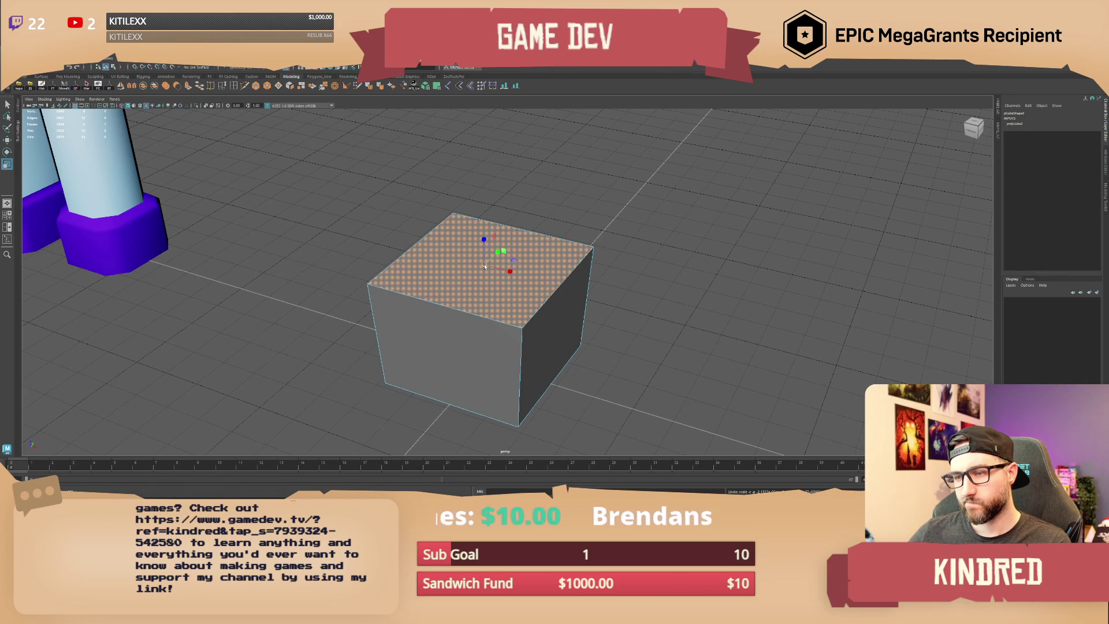
mouse_move(486, 267)
alt+mouse_down()
mouse_move(501, 280)
mouse_move(465, 269)
alt+mouse_up()
key(ctrl+e)
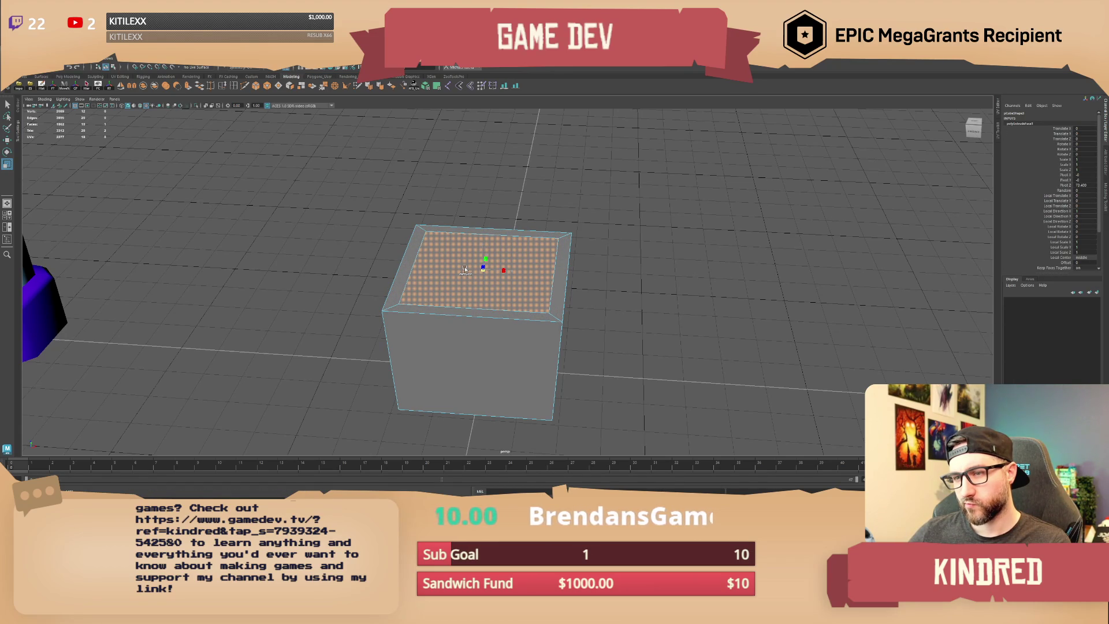
key(w)
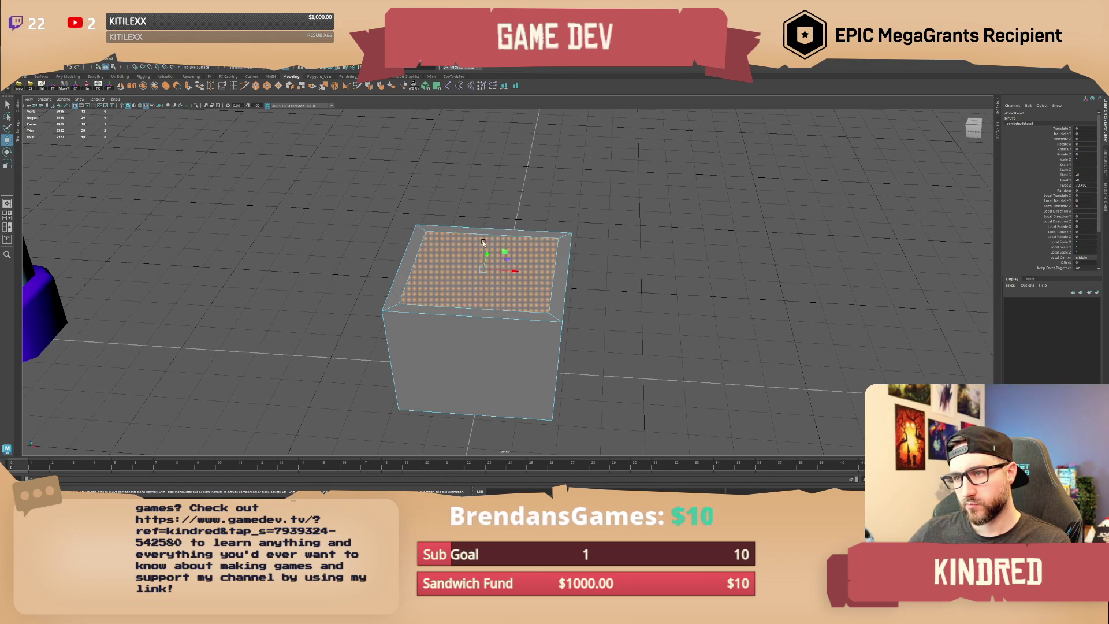
drag(483, 242, 489, 324)
alt+drag(489, 324, 484, 275)
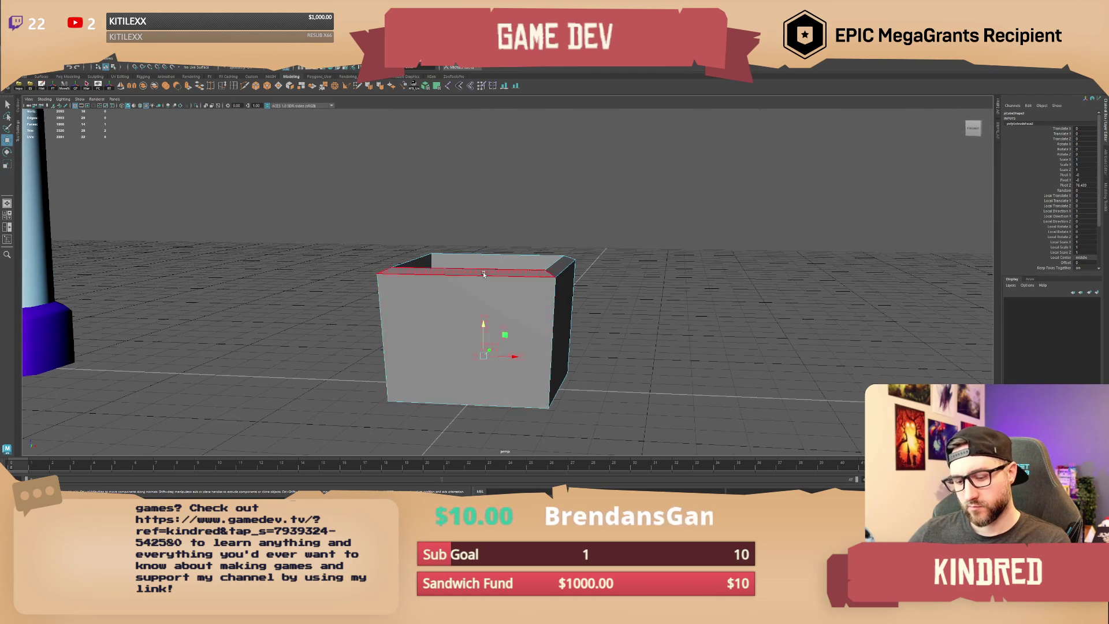
Step: Delete the unwanted top and bottom faces to open up the box
right_drag(521, 309, 523, 329)
key(ctrl+a)
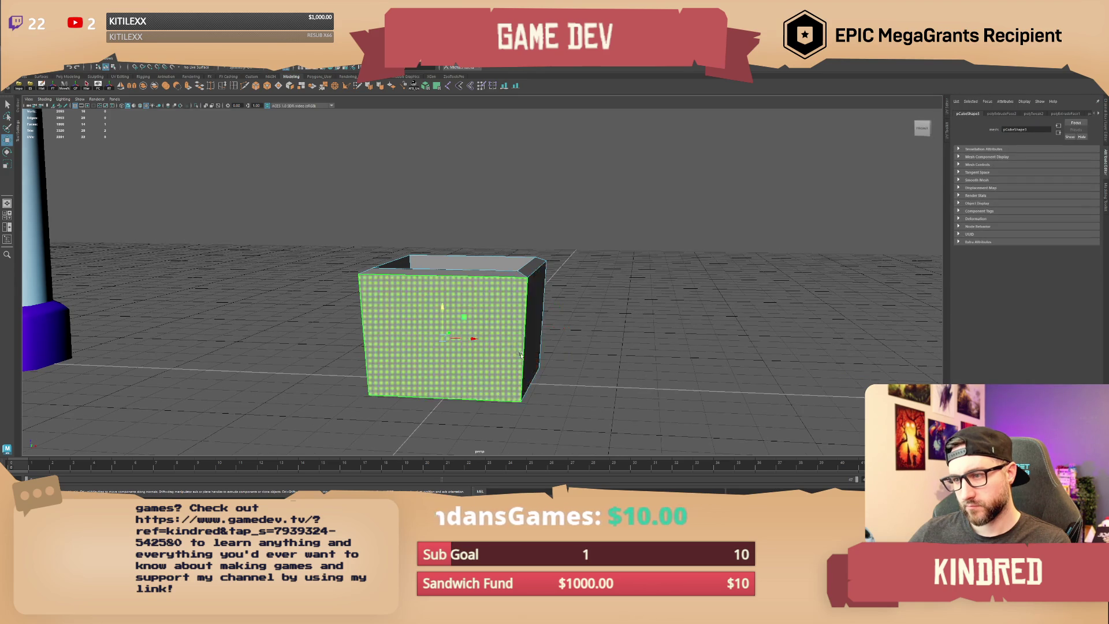
key(Delete)
mouse_move(530, 348)
alt+mouse_down()
mouse_move(498, 363)
mouse_move(477, 320)
mouse_move(483, 349)
mouse_move(502, 288)
alt+mouse_up()
click(501, 362)
key(Delete)
right_drag(501, 287, 530, 280)
mouse_move(531, 279)
alt+mouse_down()
mouse_move(491, 323)
mouse_move(500, 301)
mouse_move(480, 301)
alt+mouse_up()
Step: Insert an edge loop near the top of the inner walls and scale it into a rim
click(233, 86)
click(564, 403)
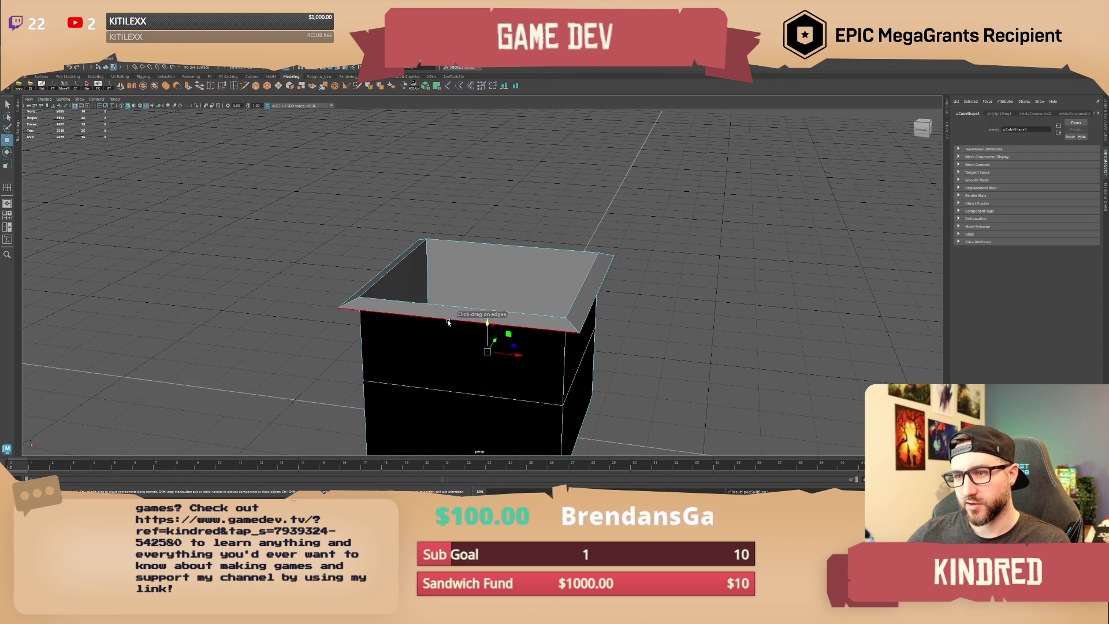
click(482, 255)
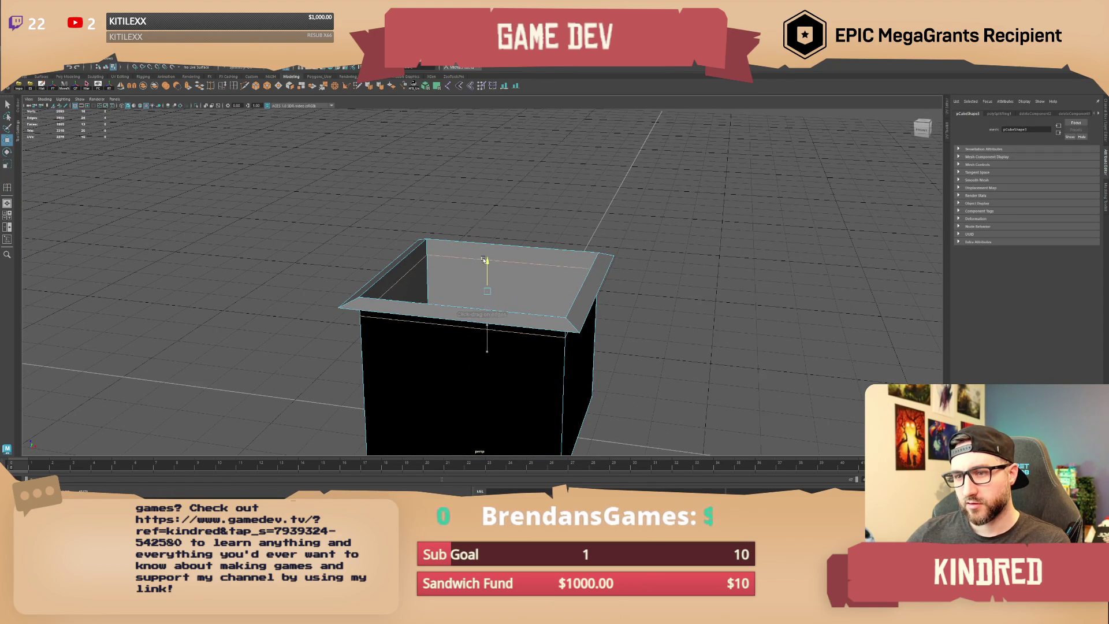
key(r)
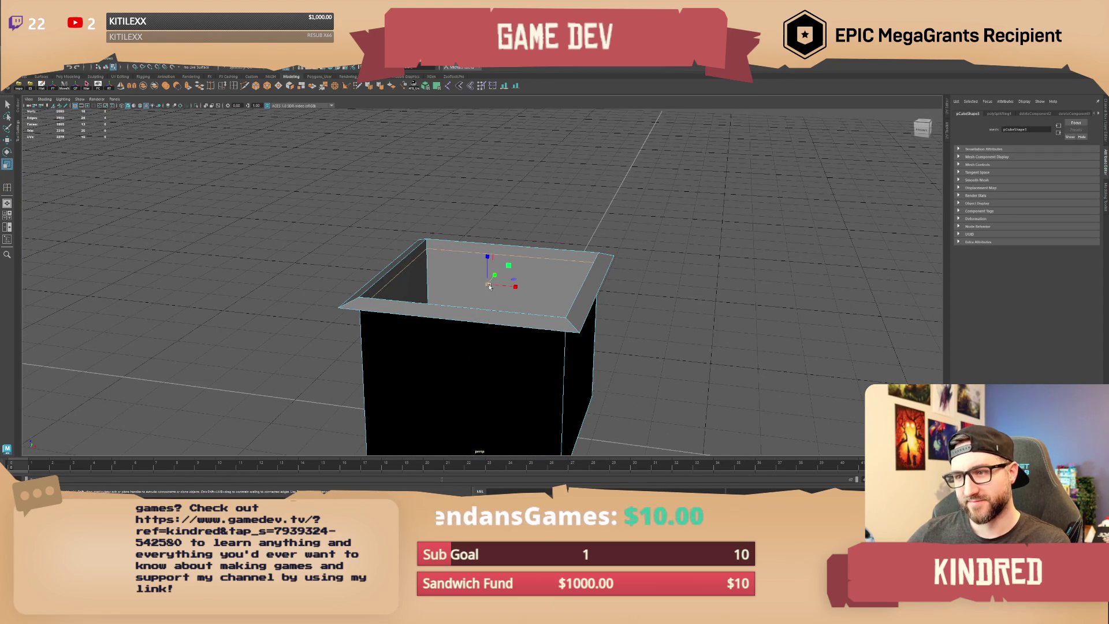
key(w)
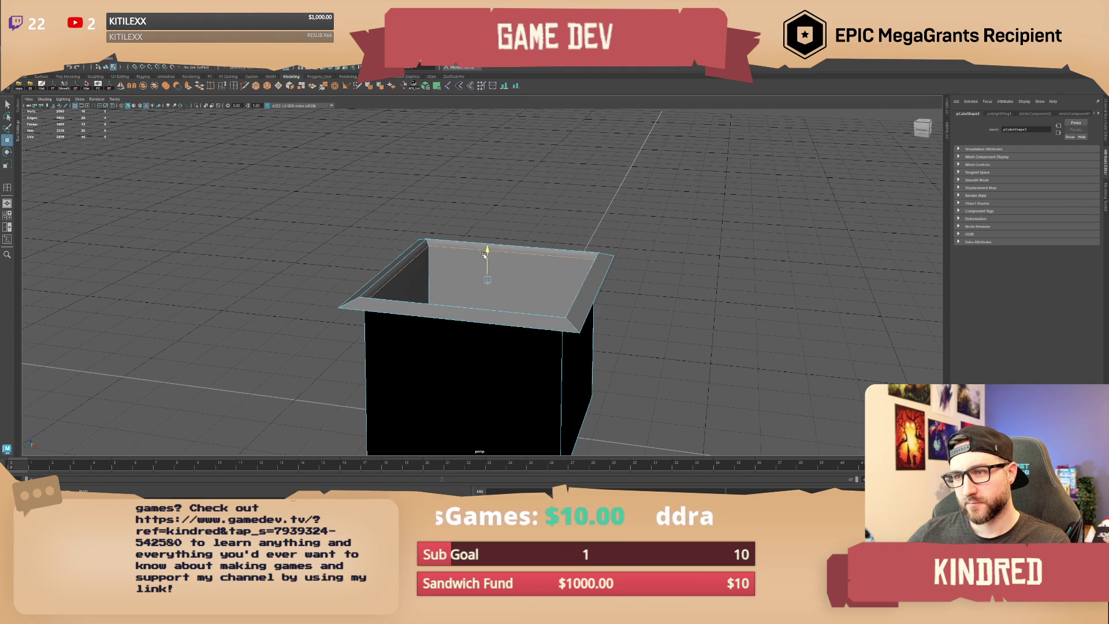
mouse_move(484, 291)
alt+mouse_down()
mouse_move(491, 276)
mouse_move(500, 349)
mouse_move(500, 307)
mouse_move(487, 298)
mouse_move(497, 277)
mouse_move(649, 230)
mouse_move(535, 223)
mouse_move(520, 312)
mouse_move(405, 173)
mouse_move(346, 142)
alt+mouse_up()
key(r)
click(188, 88)
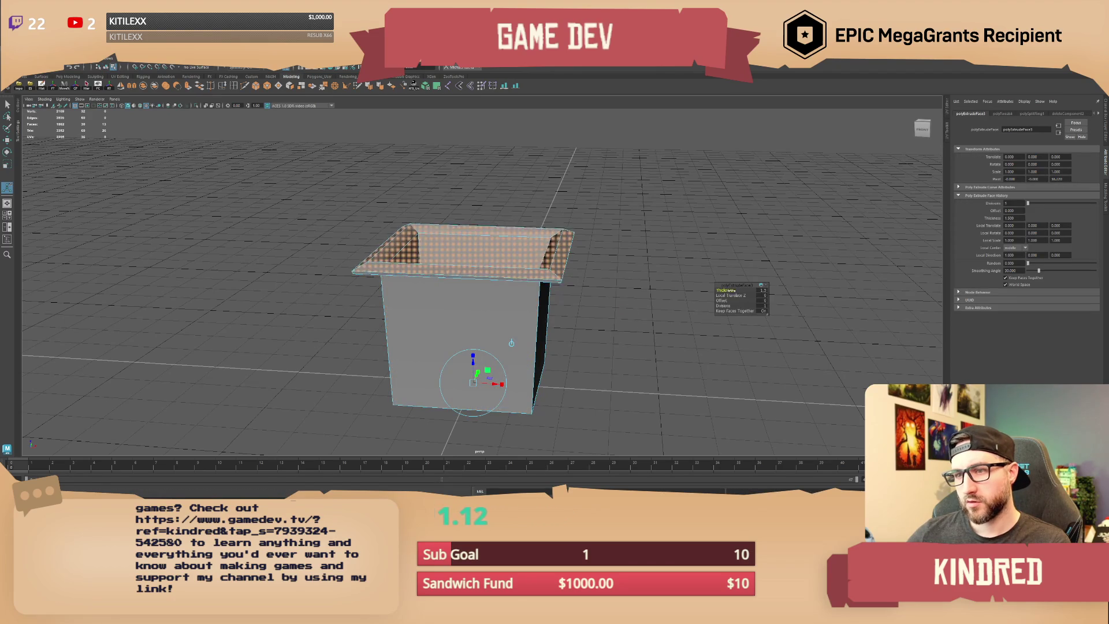
Step: Extrude the rim with thickness -4 and restore the box's grey shading
drag(735, 290, 708, 293)
mouse_move(613, 342)
alt+mouse_down()
mouse_move(561, 343)
mouse_move(654, 342)
mouse_move(379, 118)
alt+mouse_up()
key(F8)
key(3)
key(5)
mouse_move(523, 167)
alt+mouse_down()
mouse_move(563, 217)
mouse_move(488, 254)
mouse_move(520, 248)
mouse_move(456, 220)
alt+mouse_up()
click(590, 241)
click(537, 272)
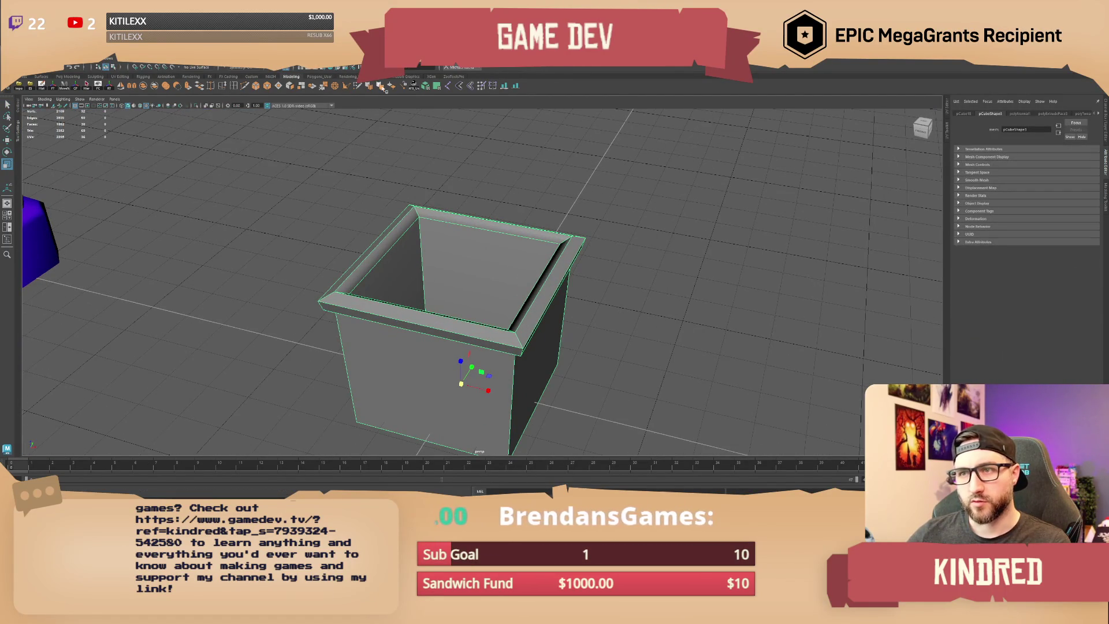
click(398, 143)
mouse_move(398, 143)
alt+mouse_down()
mouse_move(469, 226)
mouse_move(537, 247)
alt+mouse_up()
click(470, 227)
Step: Bevel the box's edges and lower the bevel Fraction for a thin, crisp border
right_drag(541, 230, 541, 229)
mouse_move(520, 370)
alt+mouse_down()
mouse_move(538, 347)
mouse_move(527, 330)
mouse_move(617, 372)
mouse_move(552, 366)
mouse_move(520, 339)
mouse_move(538, 370)
mouse_move(525, 372)
mouse_move(509, 345)
mouse_move(487, 348)
alt+mouse_up()
mouse_move(461, 343)
alt+mouse_down()
mouse_move(462, 387)
mouse_move(483, 358)
mouse_move(458, 276)
alt+mouse_up()
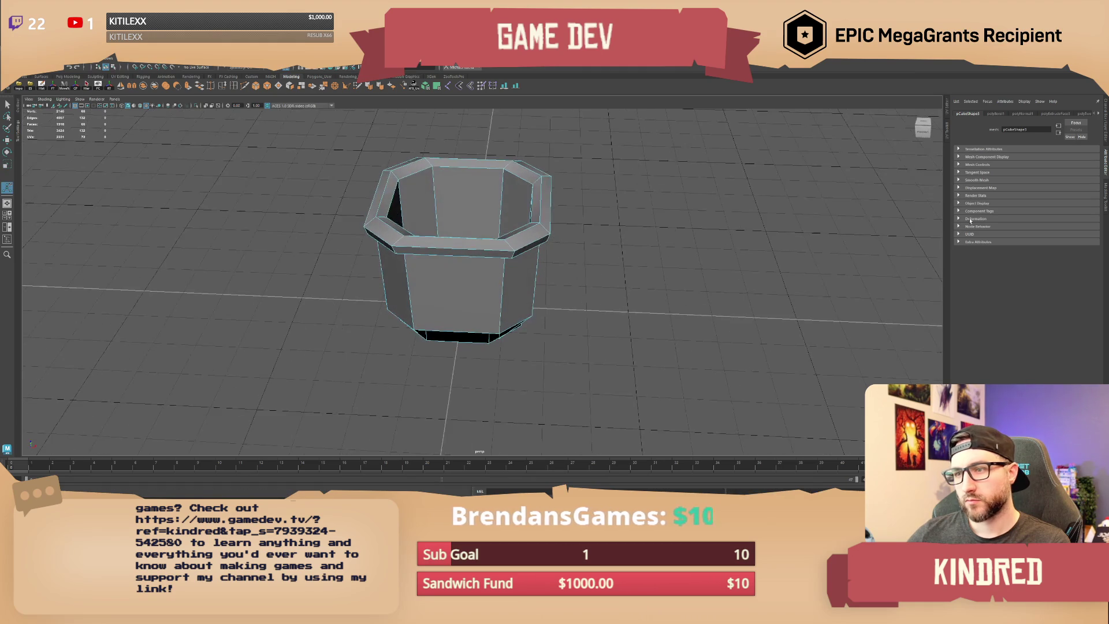
click(997, 113)
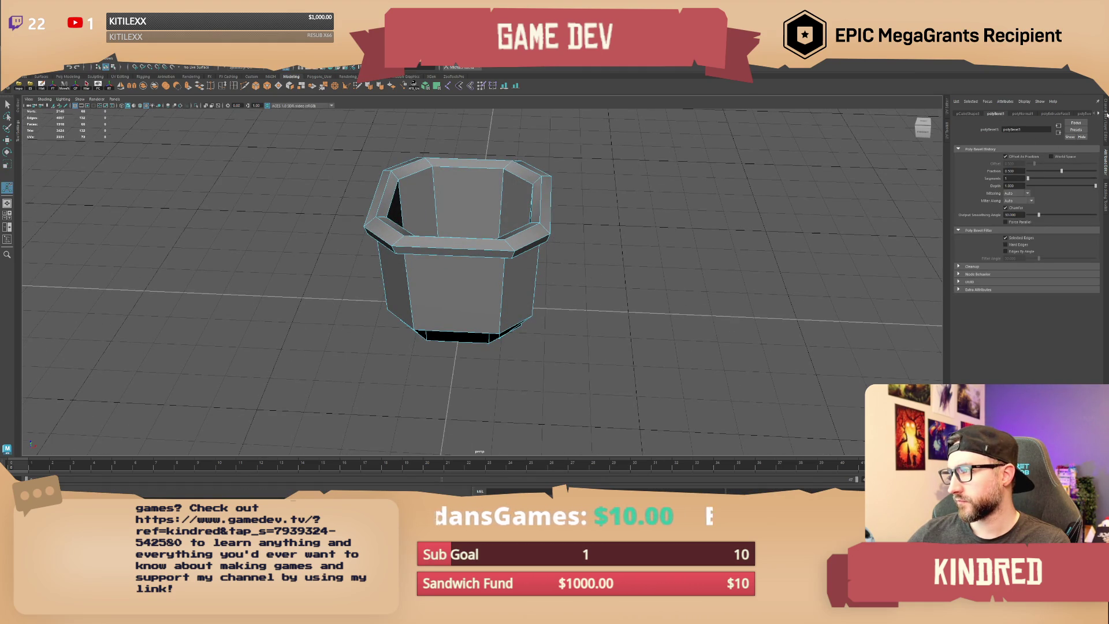
click(1107, 114)
click(1069, 144)
middle_drag(1069, 143, 735, 211)
mouse_move(736, 213)
alt+mouse_down()
mouse_move(661, 248)
mouse_move(612, 246)
alt+mouse_up()
click(613, 246)
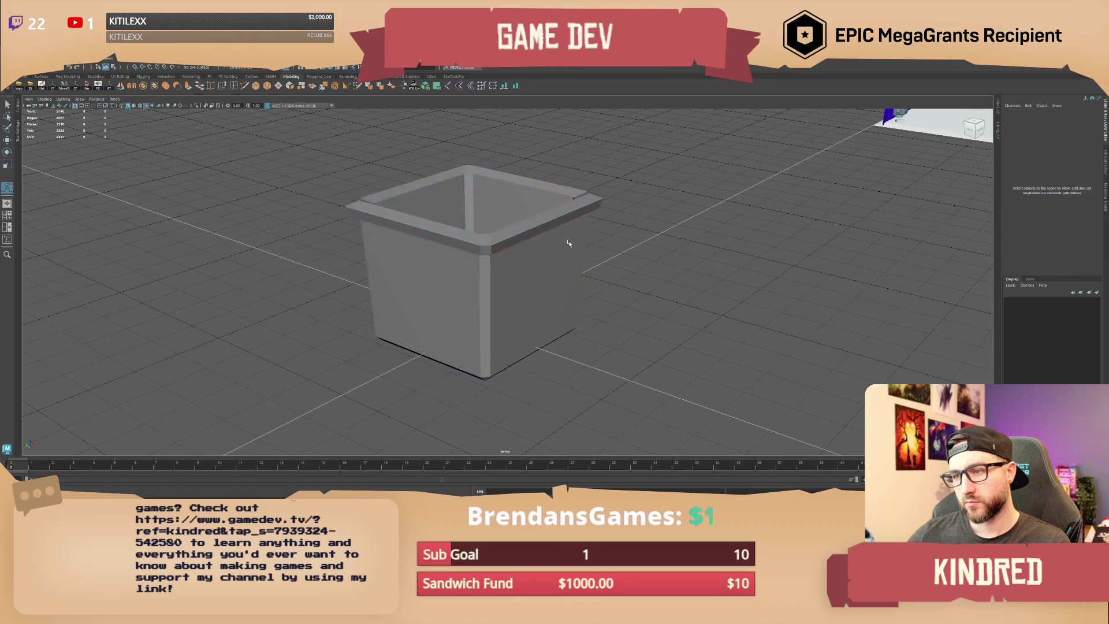
key(ctrl+z)
click(683, 223)
key(3)
mouse_move(683, 223)
alt+mouse_down()
mouse_move(599, 282)
mouse_move(627, 255)
mouse_move(609, 250)
mouse_move(566, 289)
alt+mouse_up()
click(548, 341)
key(1)
key(w)
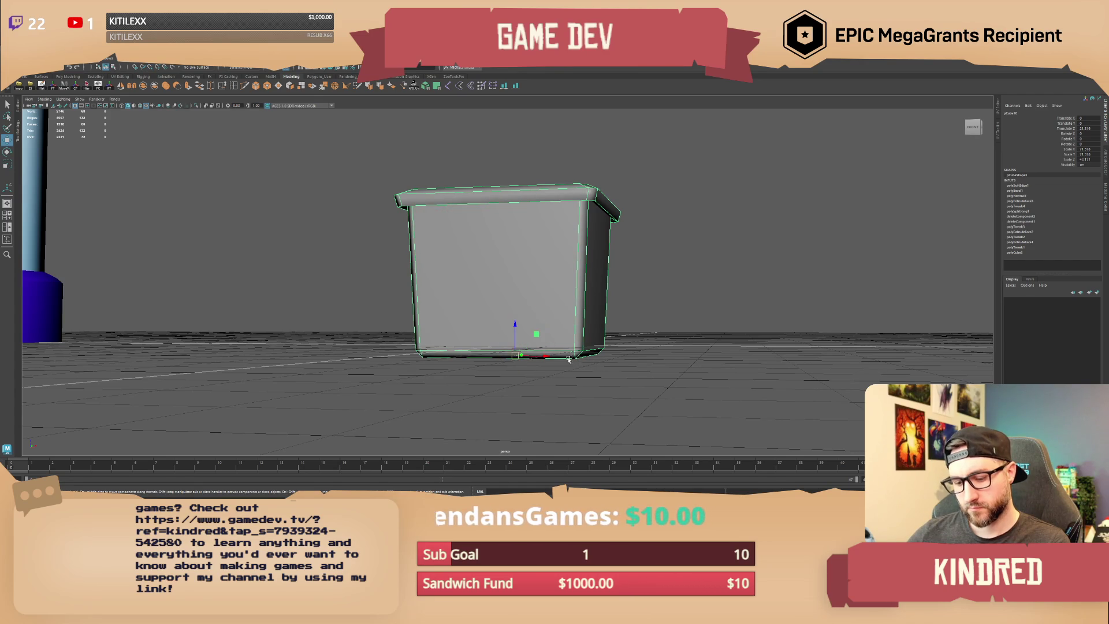
mouse_move(516, 339)
alt+mouse_down()
mouse_move(572, 312)
mouse_move(646, 307)
mouse_move(576, 295)
mouse_move(530, 311)
mouse_move(555, 309)
alt+mouse_up()
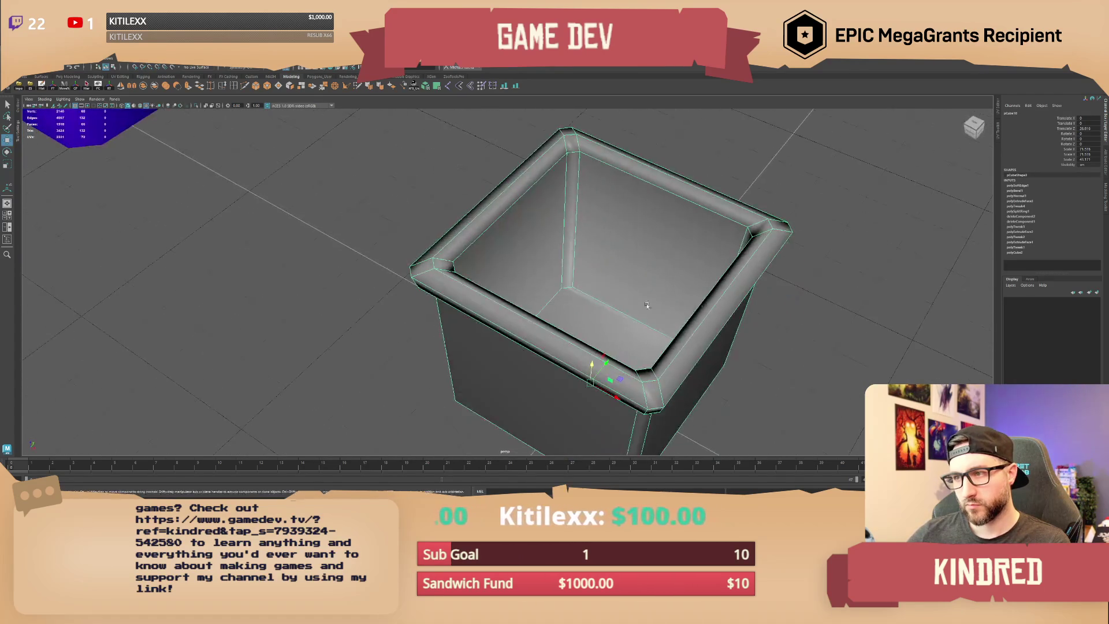
click(838, 260)
mouse_move(837, 260)
alt+mouse_down()
mouse_move(544, 308)
mouse_move(514, 291)
mouse_move(500, 265)
alt+mouse_up()
click(563, 306)
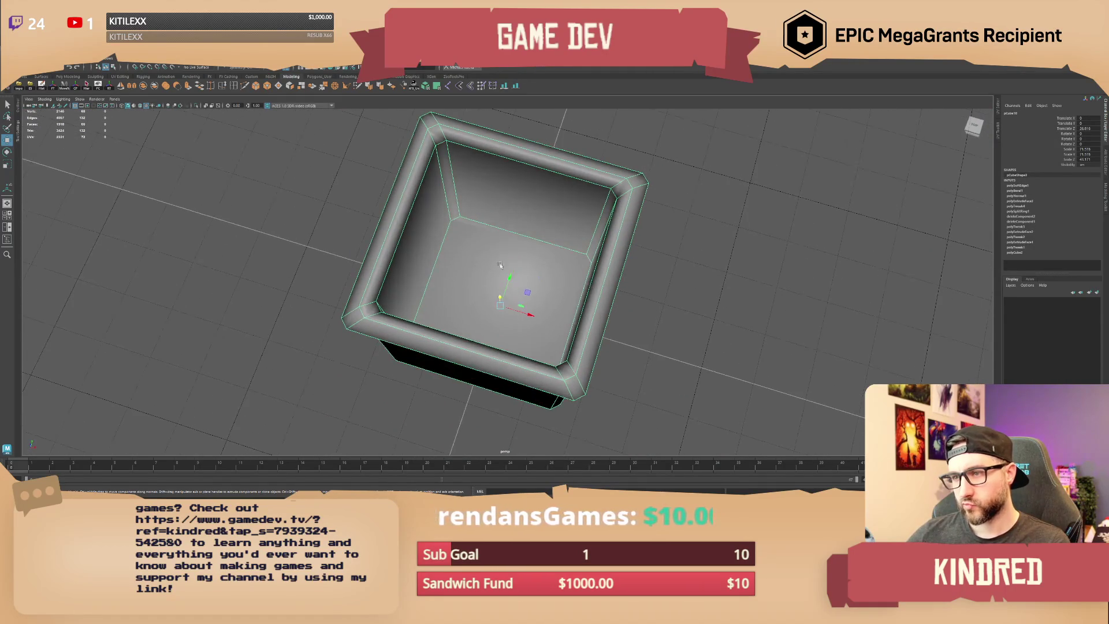
right_drag(500, 265, 500, 283)
click(501, 277)
mouse_move(500, 277)
alt+mouse_down()
mouse_move(453, 274)
mouse_move(486, 271)
alt+mouse_up()
click(256, 87)
right_drag(479, 274, 509, 263)
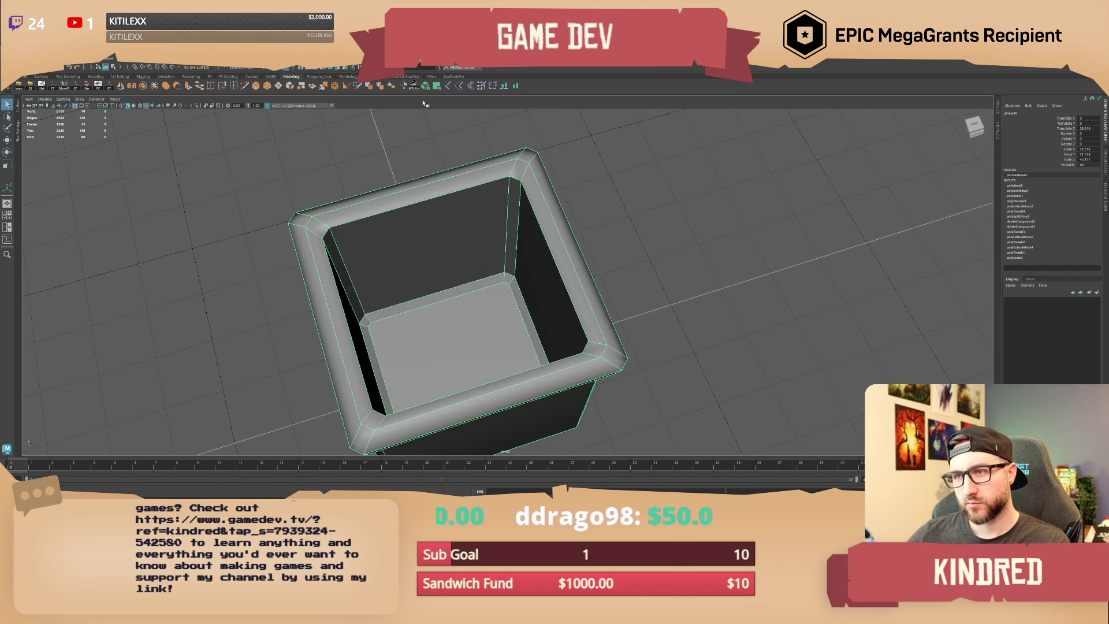
mouse_move(545, 290)
alt+mouse_down()
mouse_move(485, 255)
mouse_move(526, 264)
mouse_move(530, 298)
alt+mouse_up()
click(530, 271)
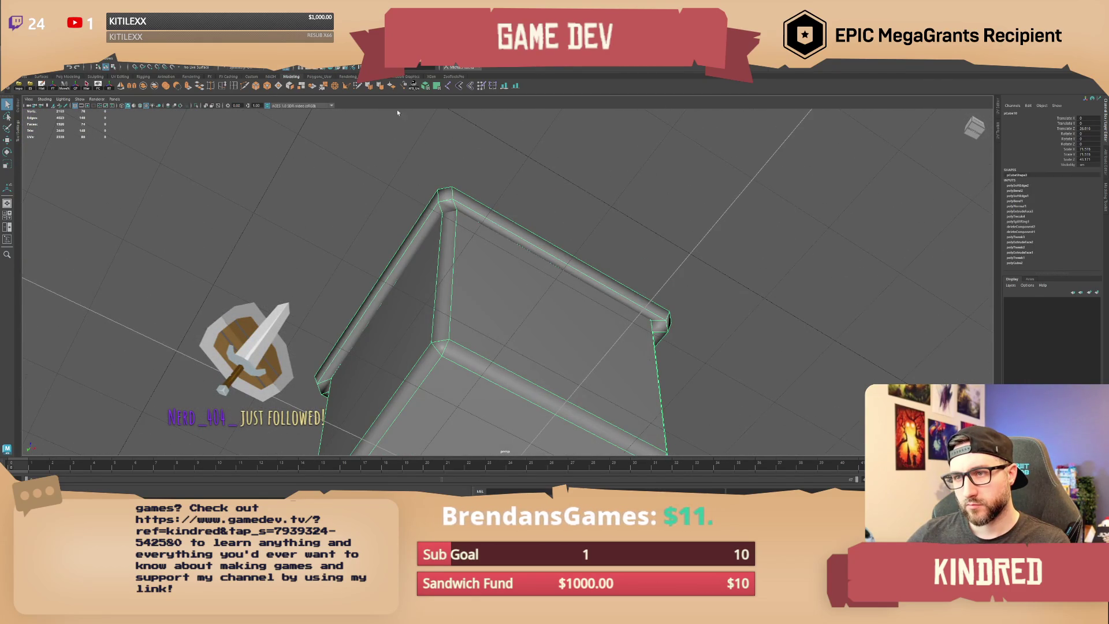
right_drag(478, 235, 476, 200)
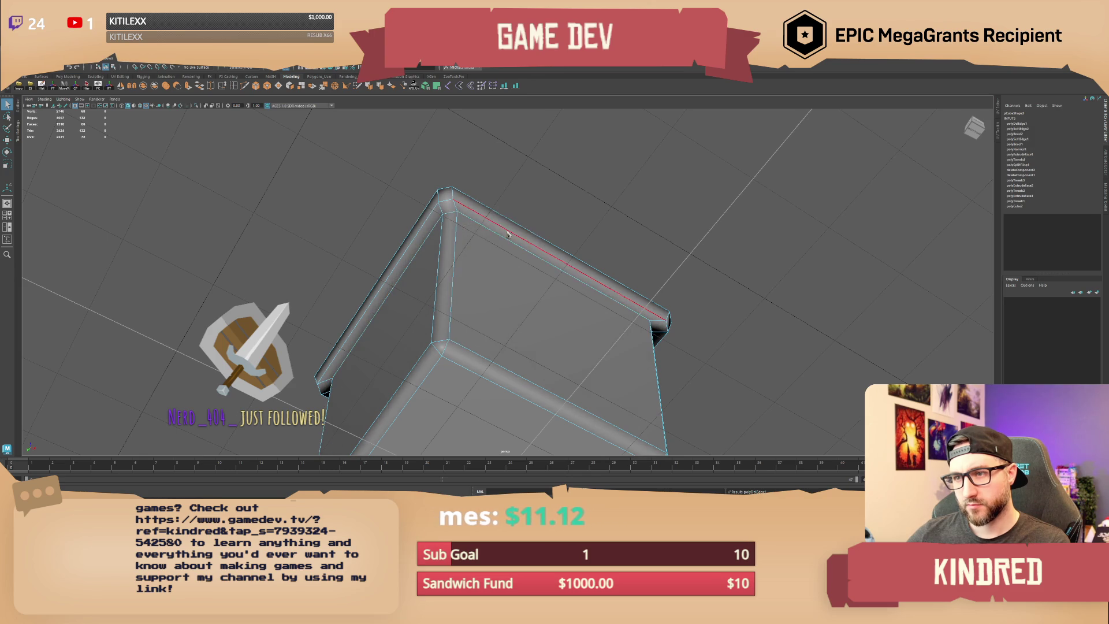
click(394, 111)
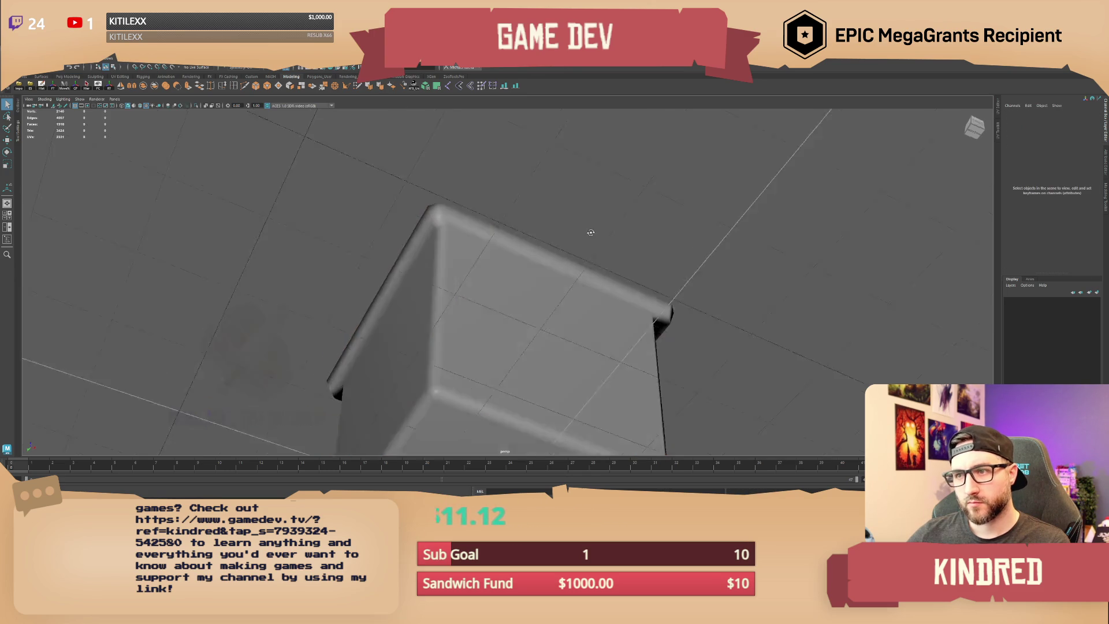
alt+drag(395, 111, 1105, 152)
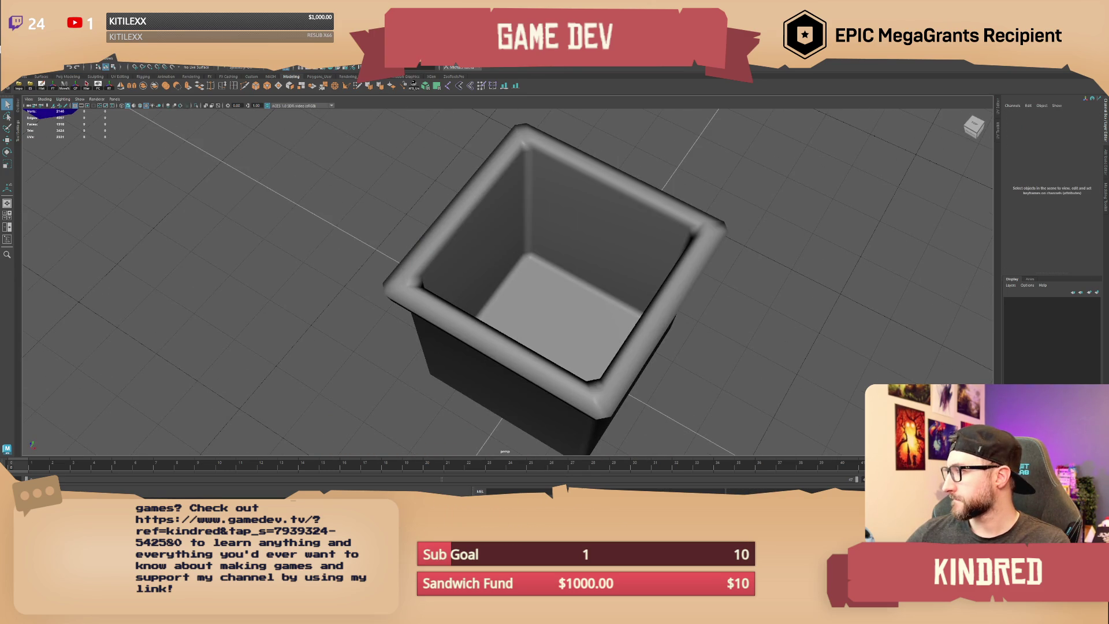
mouse_move(686, 213)
alt+mouse_down()
mouse_move(578, 174)
mouse_move(488, 309)
mouse_move(520, 312)
mouse_move(578, 289)
mouse_move(632, 322)
mouse_move(497, 288)
mouse_move(691, 283)
mouse_move(549, 289)
mouse_move(569, 277)
mouse_move(470, 297)
alt+mouse_up()
click(488, 309)
click(503, 295)
click(691, 282)
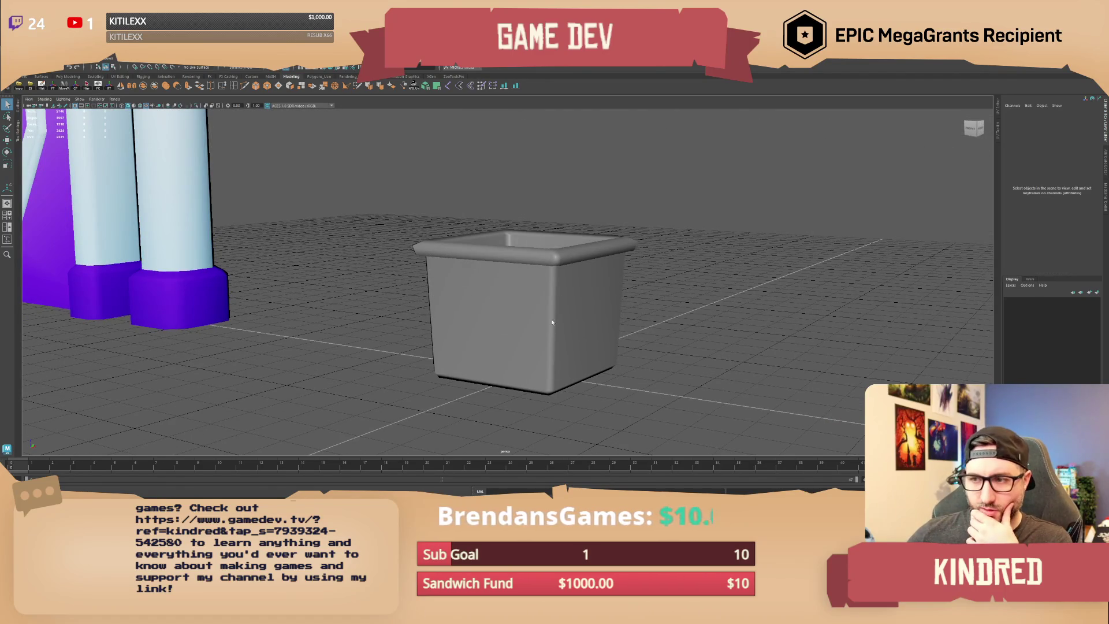
Step: Frame the box and insert two horizontal edge loops around its side walls
click(578, 293)
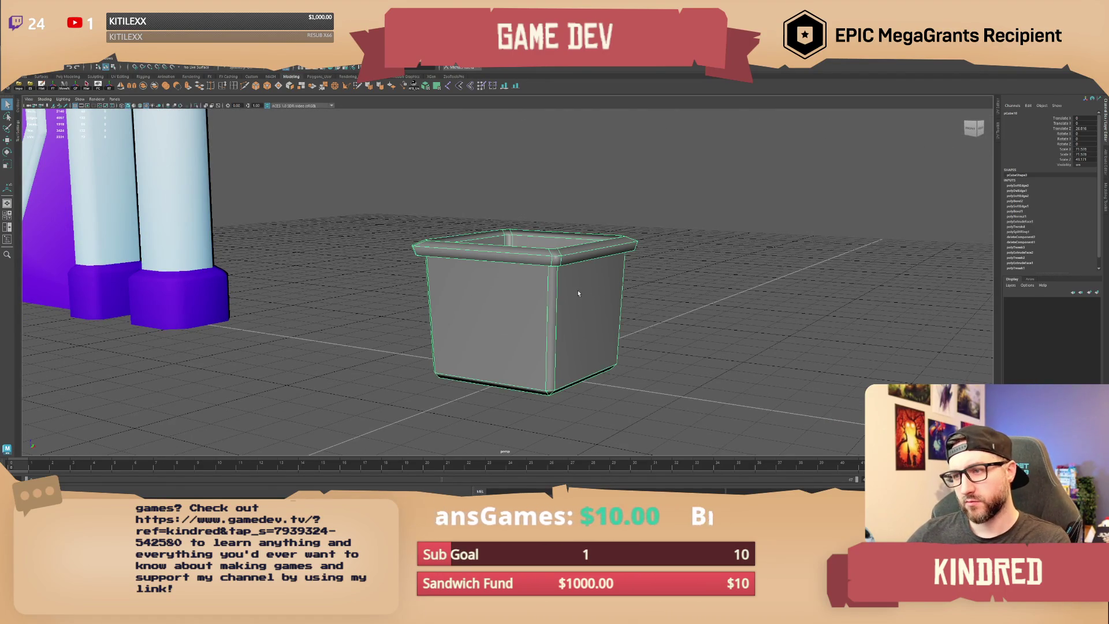
key(f)
click(236, 86)
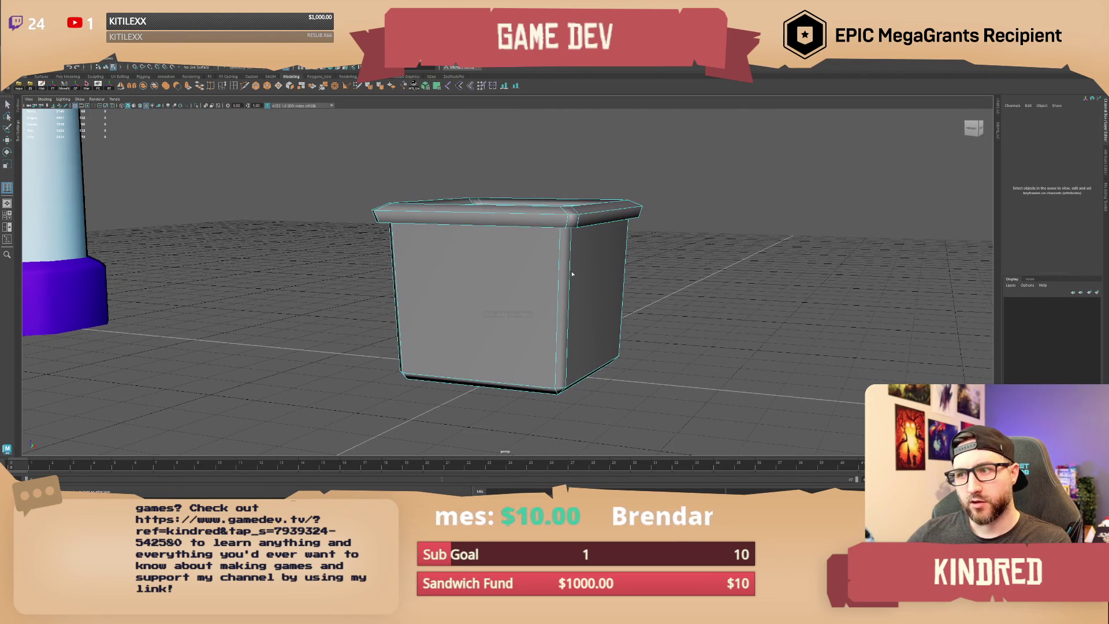
click(256, 87)
mouse_move(484, 302)
alt+mouse_down()
mouse_move(491, 347)
mouse_move(439, 324)
mouse_move(542, 299)
alt+mouse_up()
key(q)
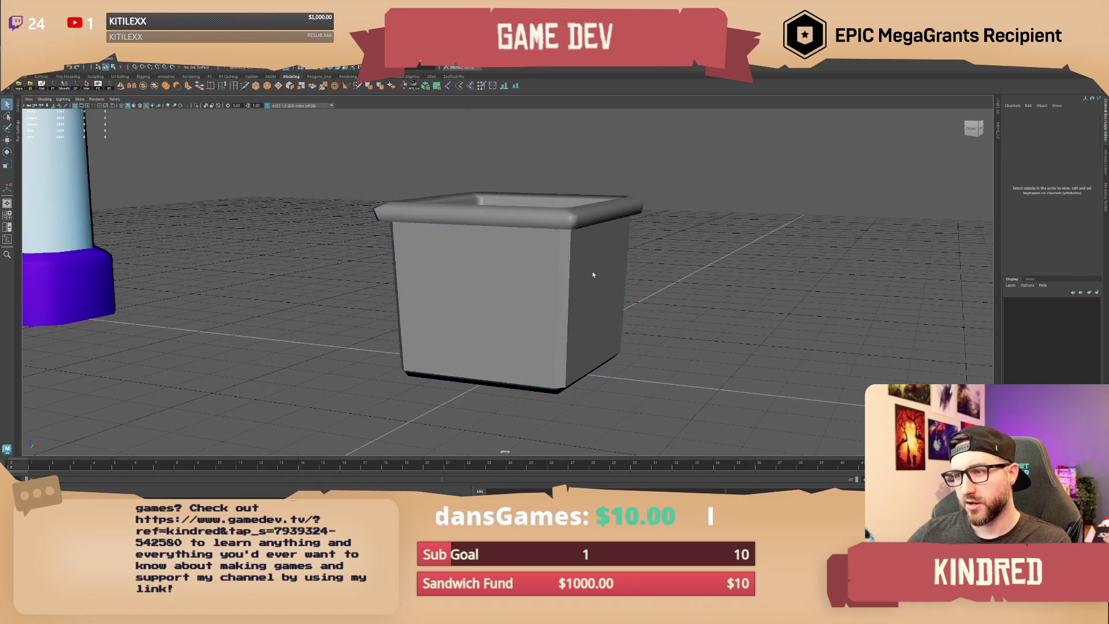
click(591, 273)
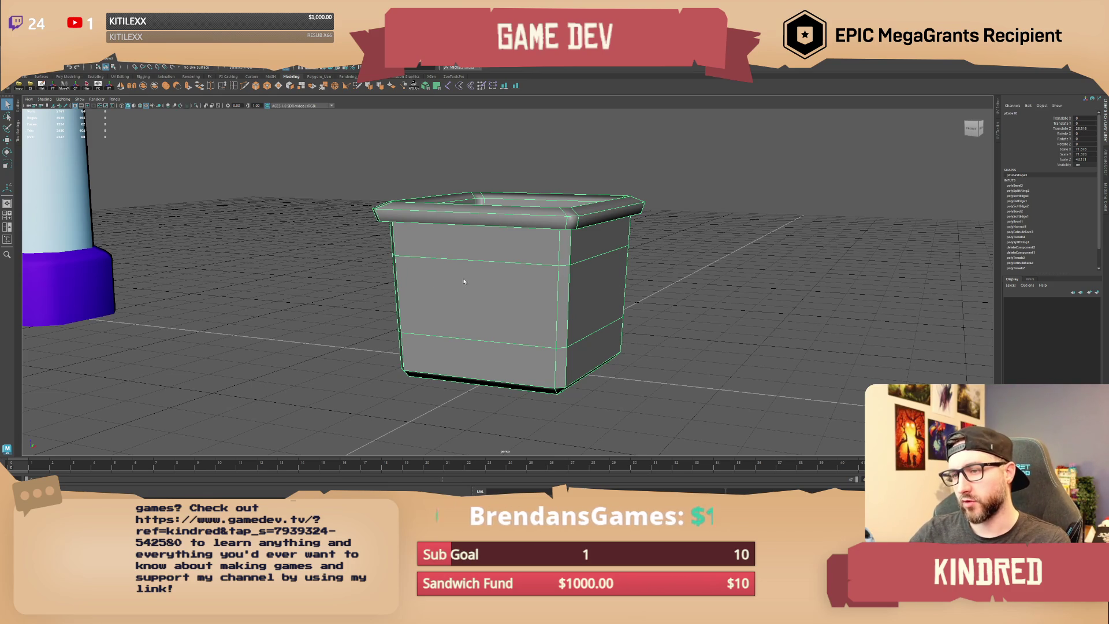
Step: Reselect the box and display its shape attributes
click(670, 271)
right_click(671, 271)
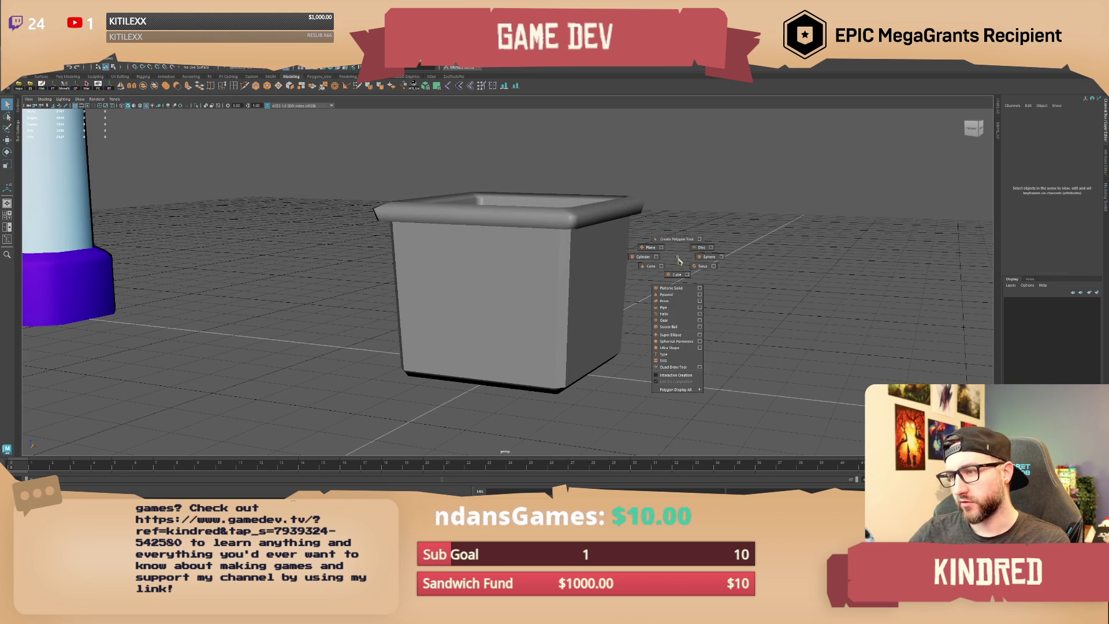
click(508, 258)
key(ctrl+a)
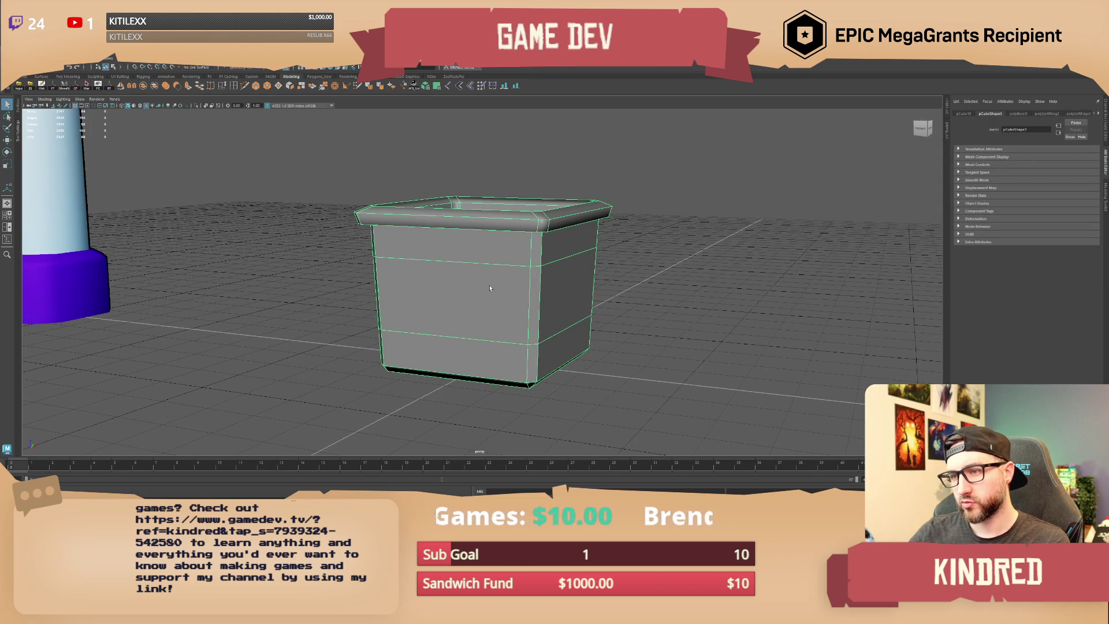
right_click(482, 272)
click(539, 289)
scroll(513, 270, up, 2)
Step: Switch the box to face selection and pick one of its side faces
right_click(513, 271)
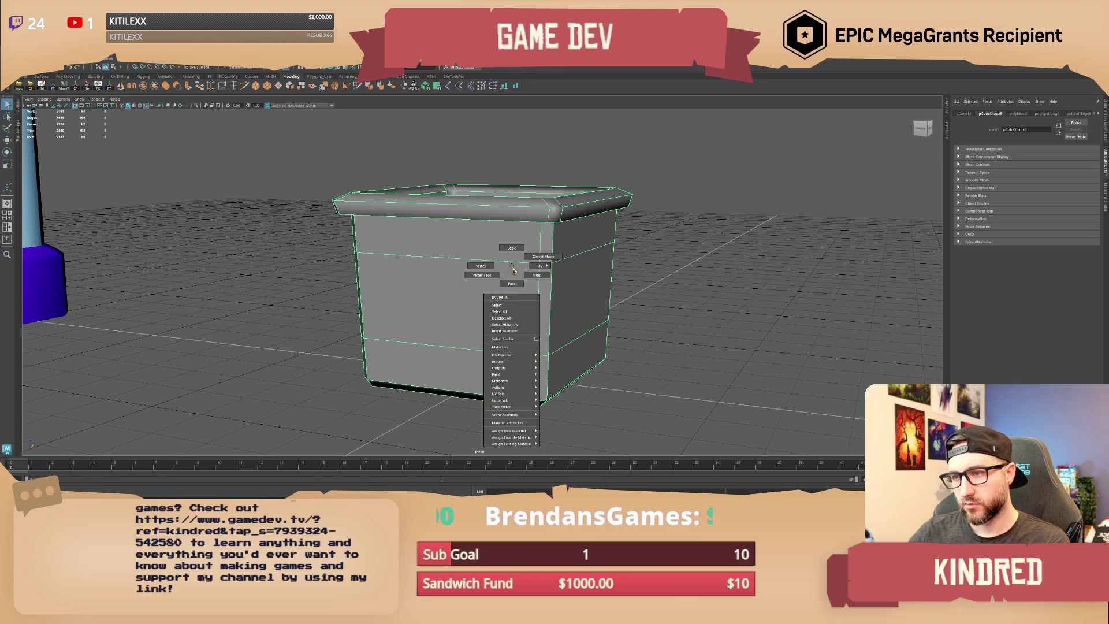
shift+right_drag(485, 274, 489, 289)
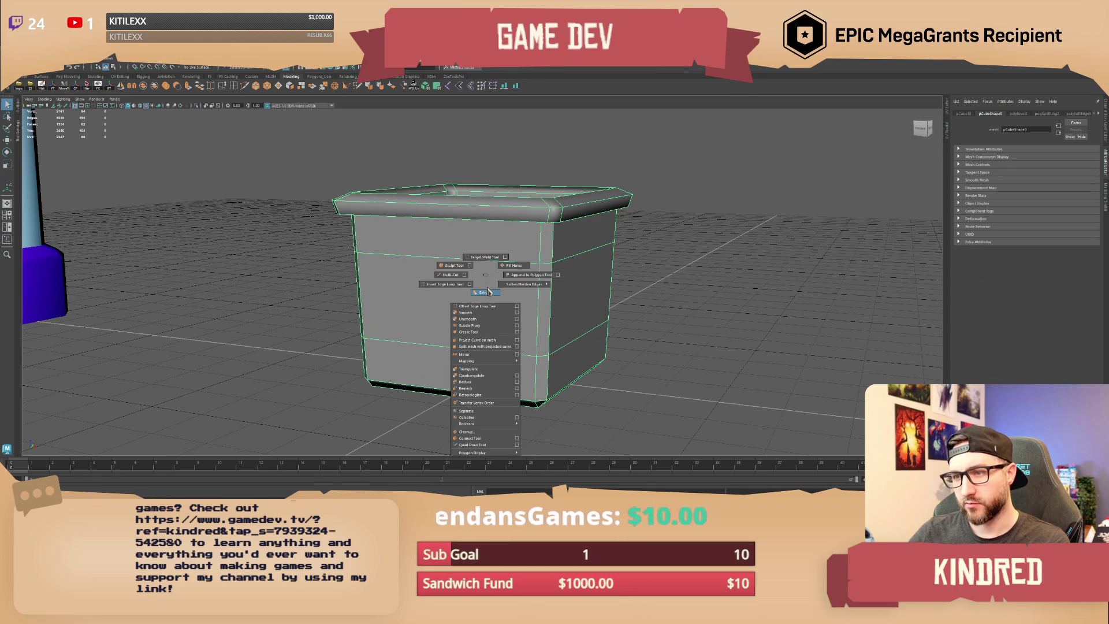
alt+middle_drag(486, 277, 561, 260)
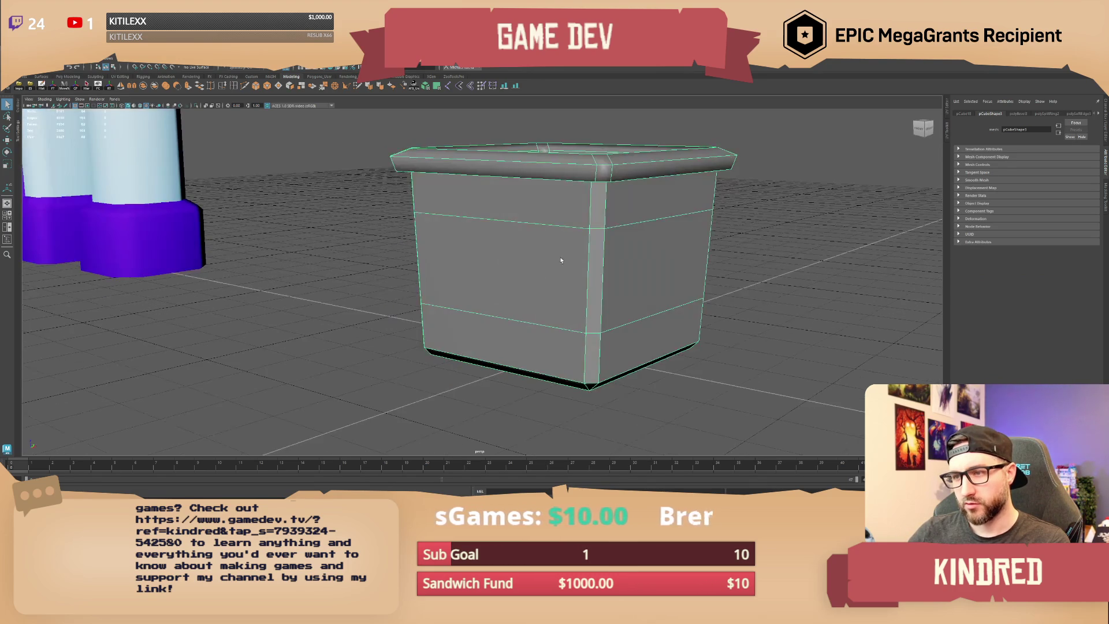
mouse_move(634, 262)
alt+mouse_down()
mouse_move(543, 268)
mouse_move(644, 280)
alt+mouse_up()
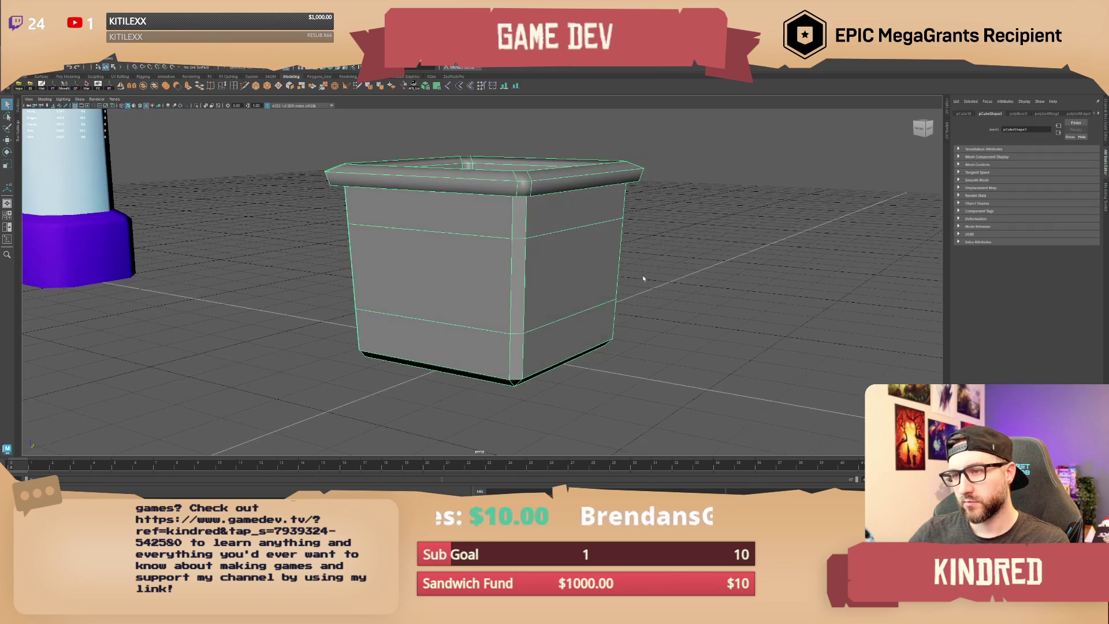
right_drag(458, 255, 458, 272)
click(458, 271)
mouse_move(458, 271)
alt+mouse_down()
mouse_move(576, 273)
mouse_move(488, 321)
mouse_move(477, 307)
mouse_move(553, 328)
alt+mouse_up()
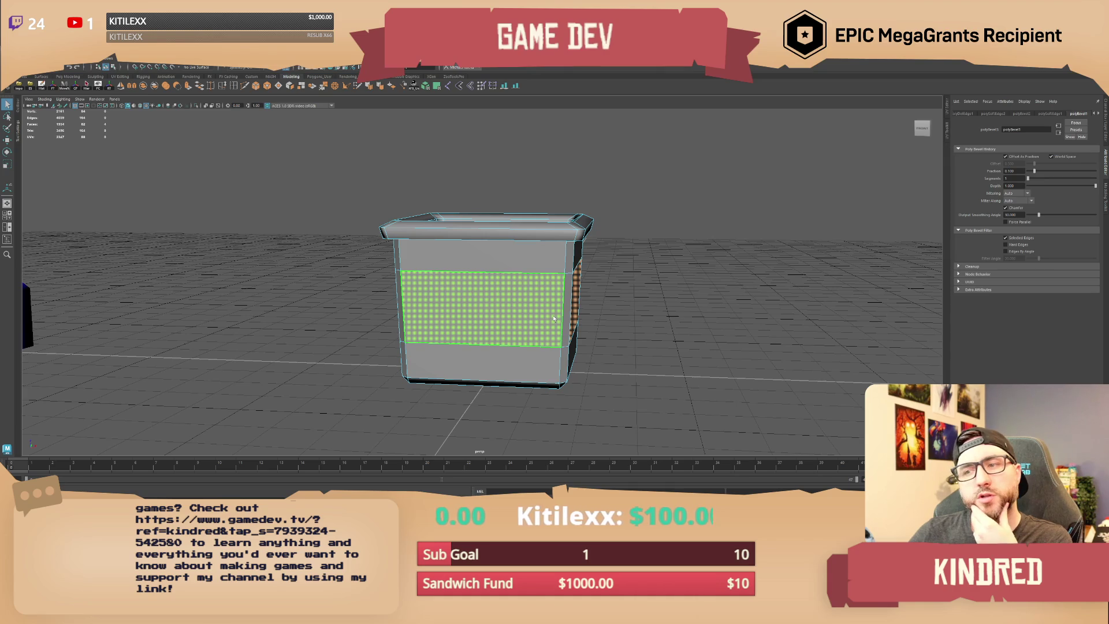
Step: Select three faces on the box's right side and separate them into their own piece
alt+drag(553, 319, 513, 271)
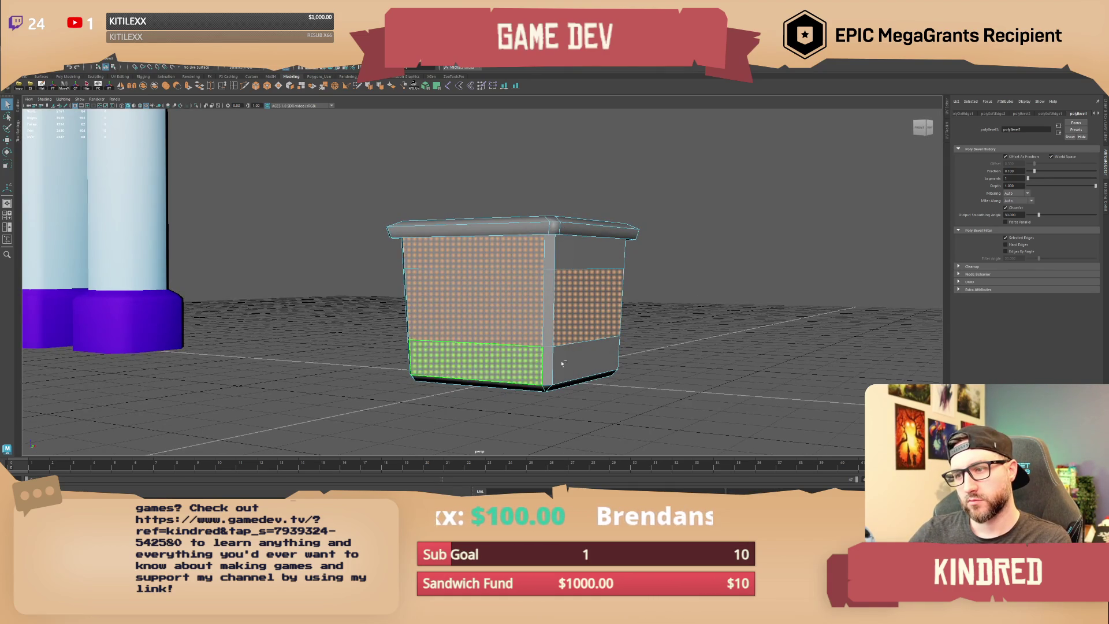
alt+drag(497, 356, 555, 272)
click(555, 263)
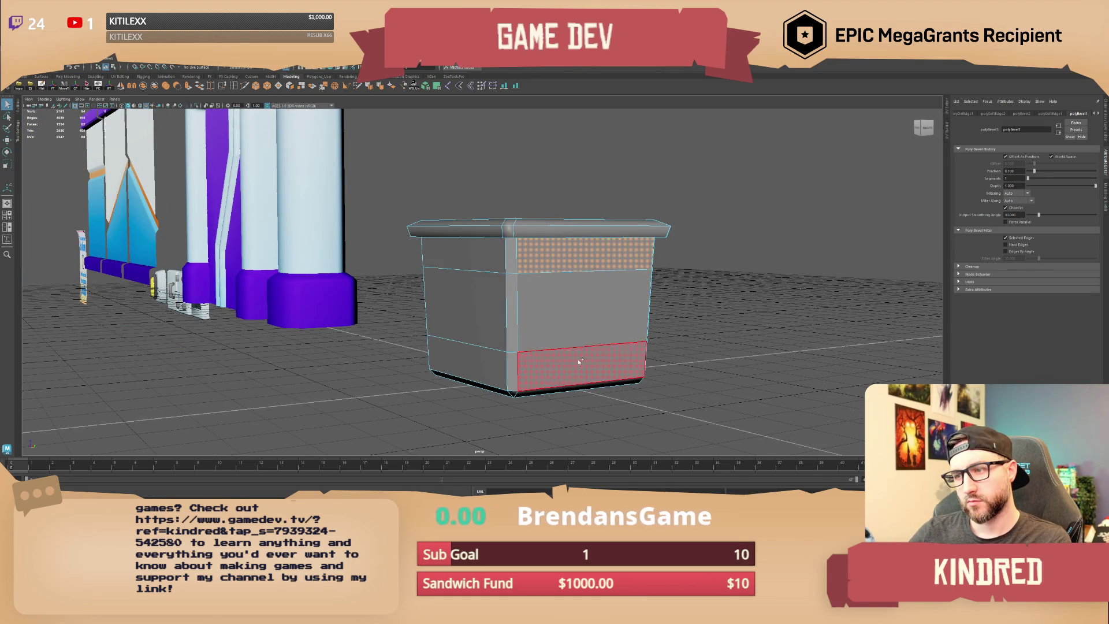
shift+click(578, 358)
shift+click(577, 307)
mouse_move(478, 372)
alt+mouse_down()
mouse_move(420, 331)
mouse_move(456, 346)
mouse_move(528, 327)
mouse_move(389, 186)
alt+mouse_up()
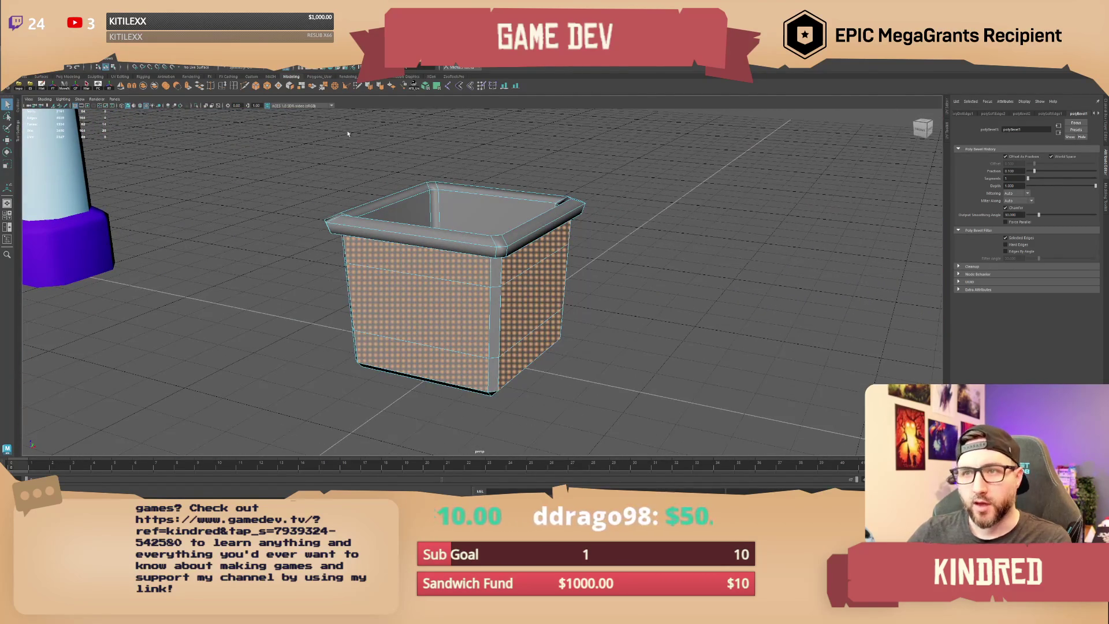
click(315, 88)
Step: Reselect the box and then the separated side-wall piece
right_drag(504, 322, 620, 182)
click(532, 226)
mouse_move(532, 226)
alt+mouse_down()
mouse_move(527, 285)
mouse_move(565, 290)
mouse_move(546, 274)
alt+mouse_up()
click(430, 307)
mouse_move(537, 202)
alt+mouse_down()
mouse_move(439, 168)
mouse_move(413, 197)
mouse_move(468, 232)
mouse_move(234, 99)
alt+mouse_up()
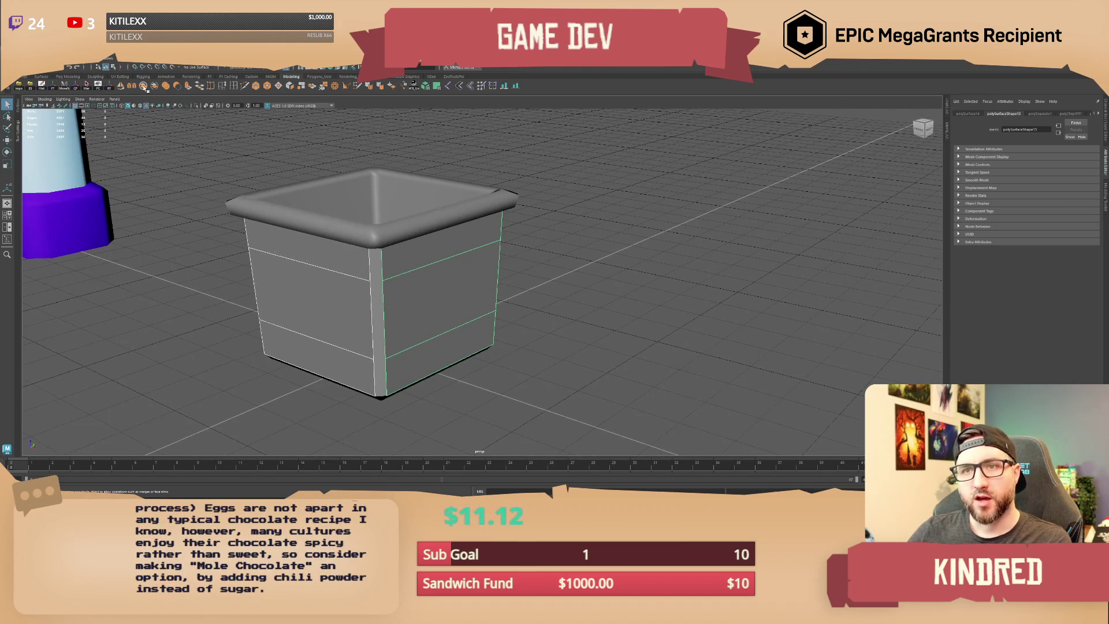
Step: Bevel the box's vertical corner edges into narrow chamfered strips
shift+right_drag(446, 248, 441, 310)
mouse_move(441, 309)
alt+mouse_down()
mouse_move(427, 324)
mouse_move(377, 317)
alt+mouse_up()
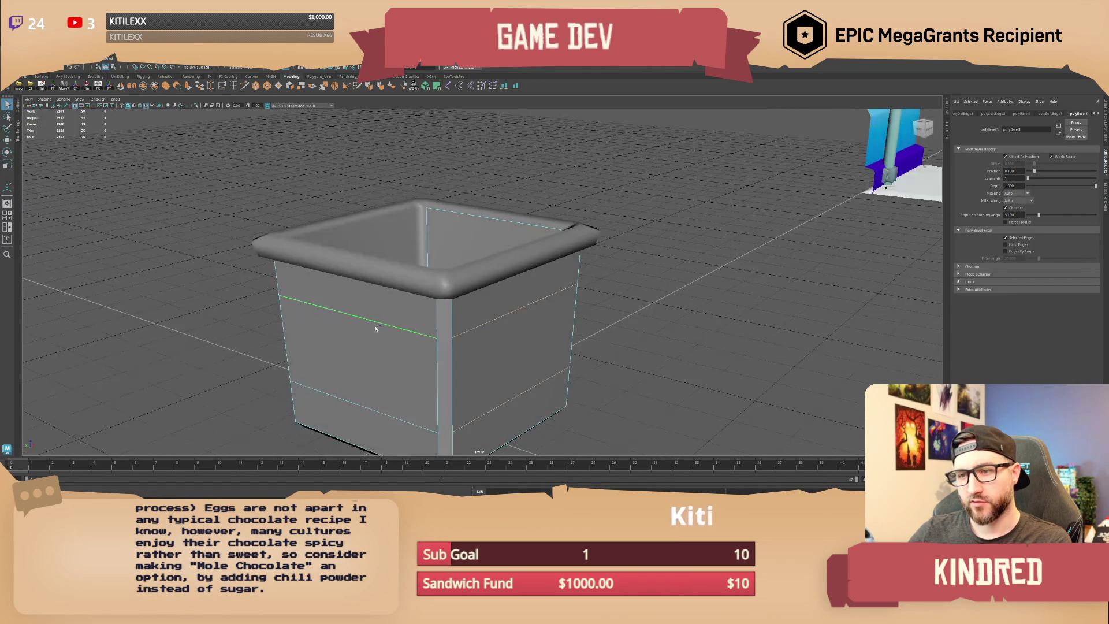
alt+drag(345, 379, 561, 289)
alt+drag(541, 363, 548, 355)
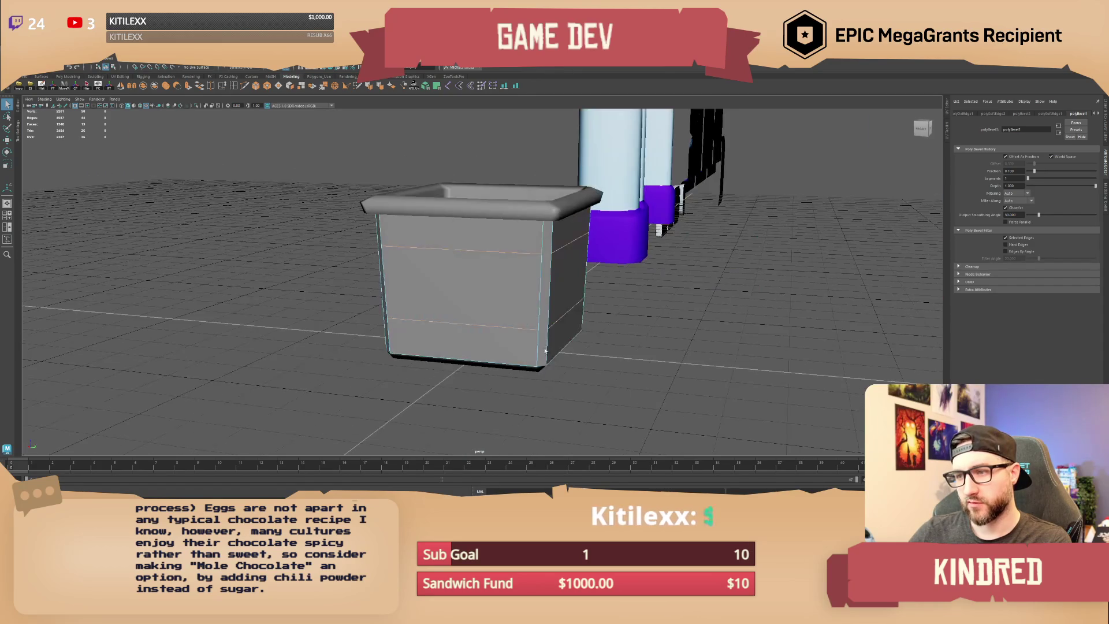
mouse_move(508, 281)
alt+mouse_down()
mouse_move(547, 256)
mouse_move(466, 257)
alt+mouse_up()
click(546, 256)
click(480, 246)
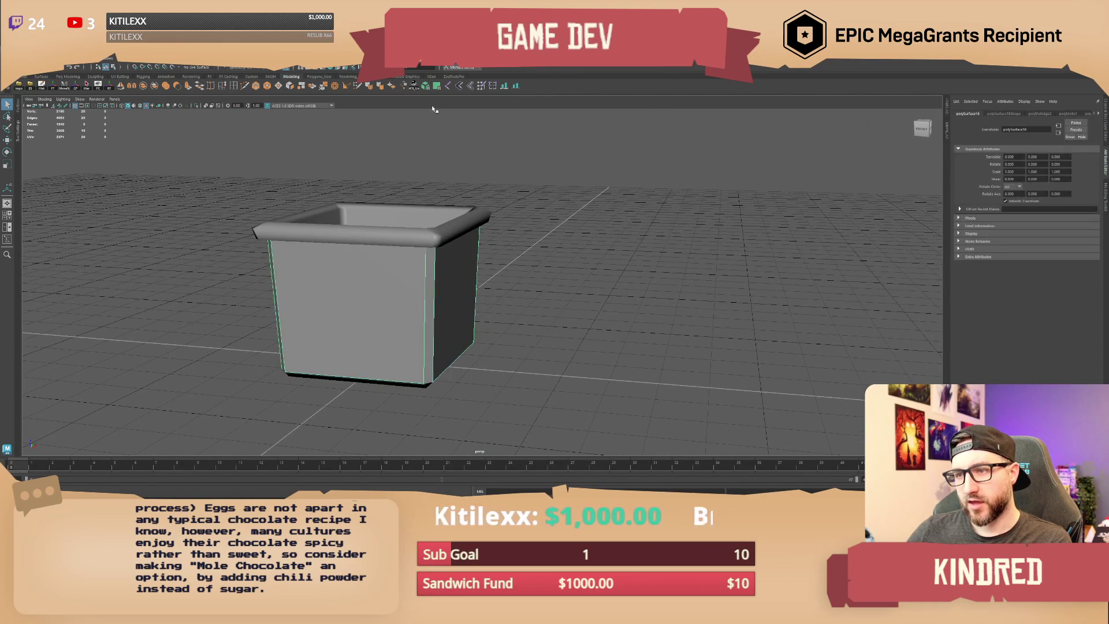
Step: Replace a trial planar projection with automatic UV projection on all the box's faces
click(434, 87)
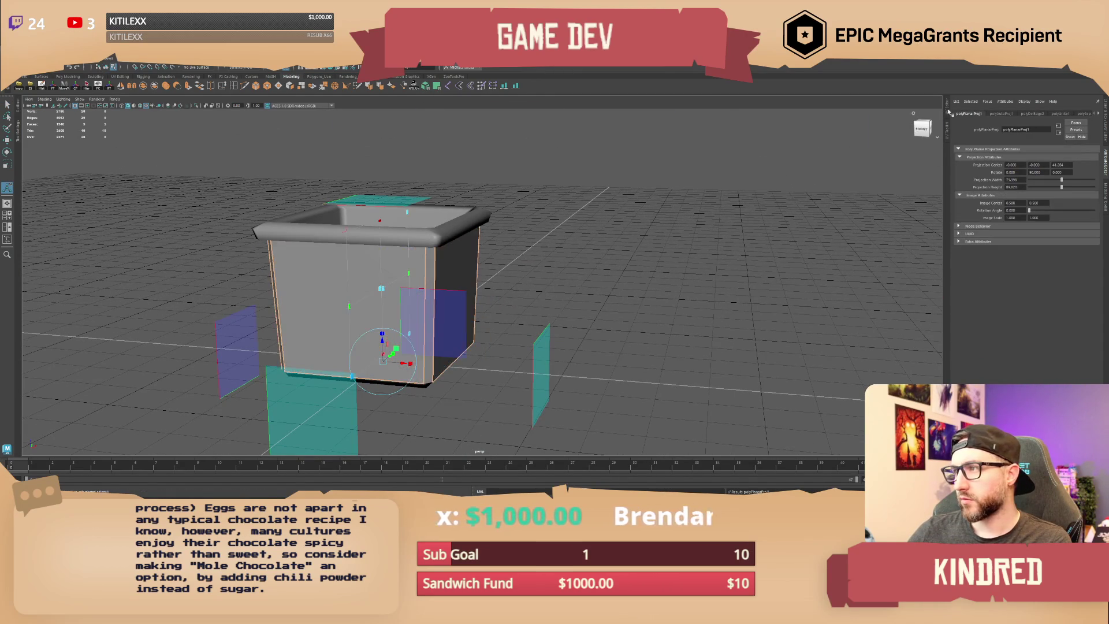
scroll(790, 237, down, 3)
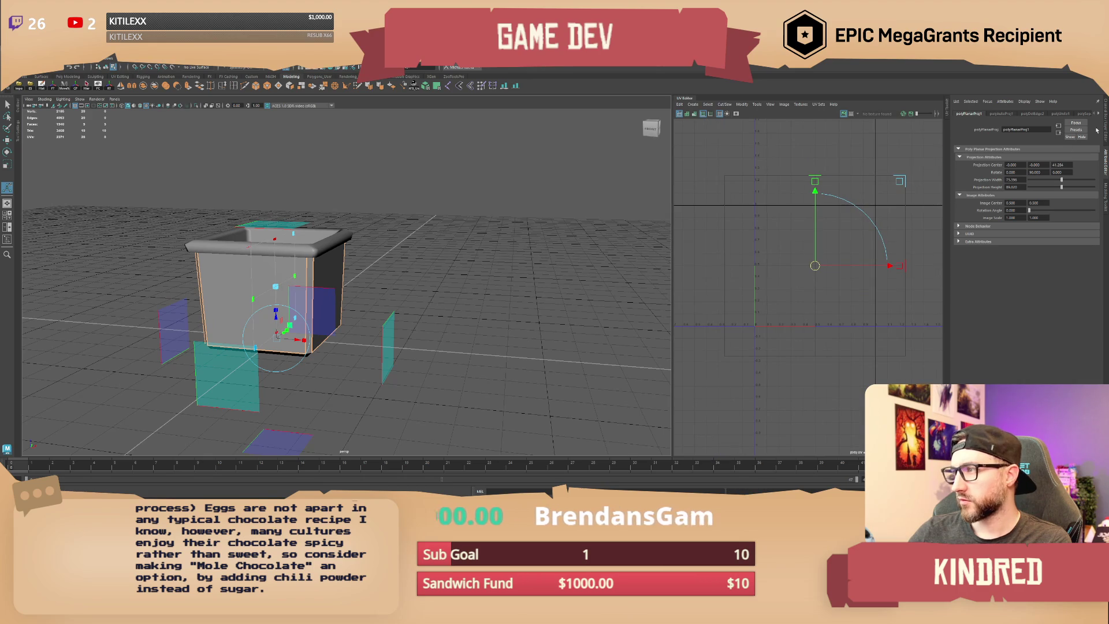
key(q)
alt+right_drag(459, 241, 577, 260)
key(F8)
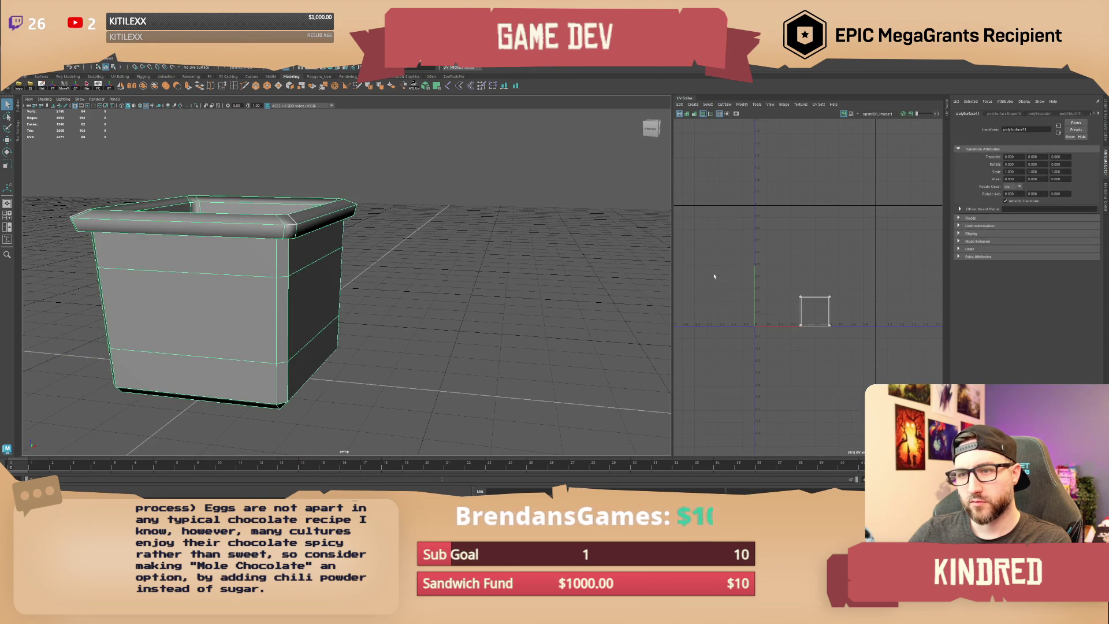
scroll(822, 308, up, 2)
shift+right_drag(316, 269, 321, 287)
scroll(861, 246, down, 1)
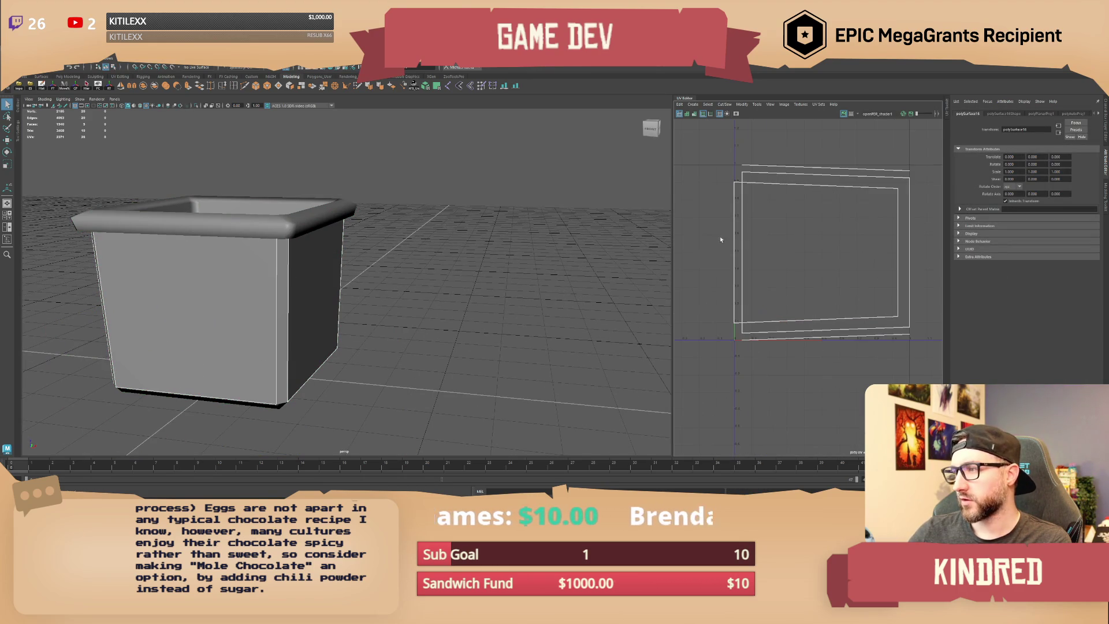
click(379, 86)
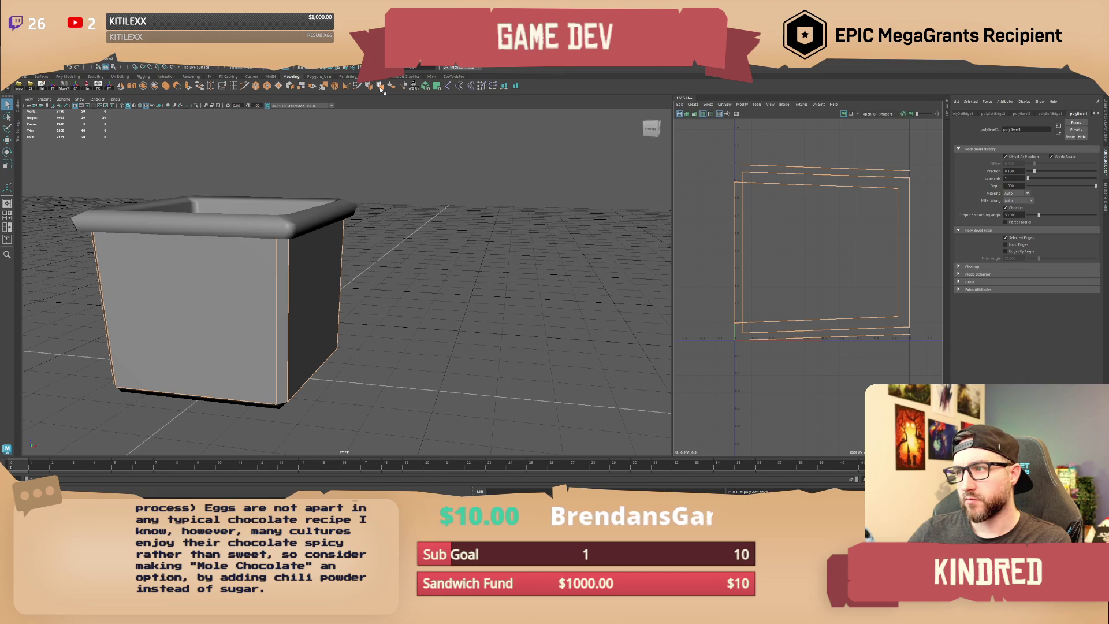
key(F8)
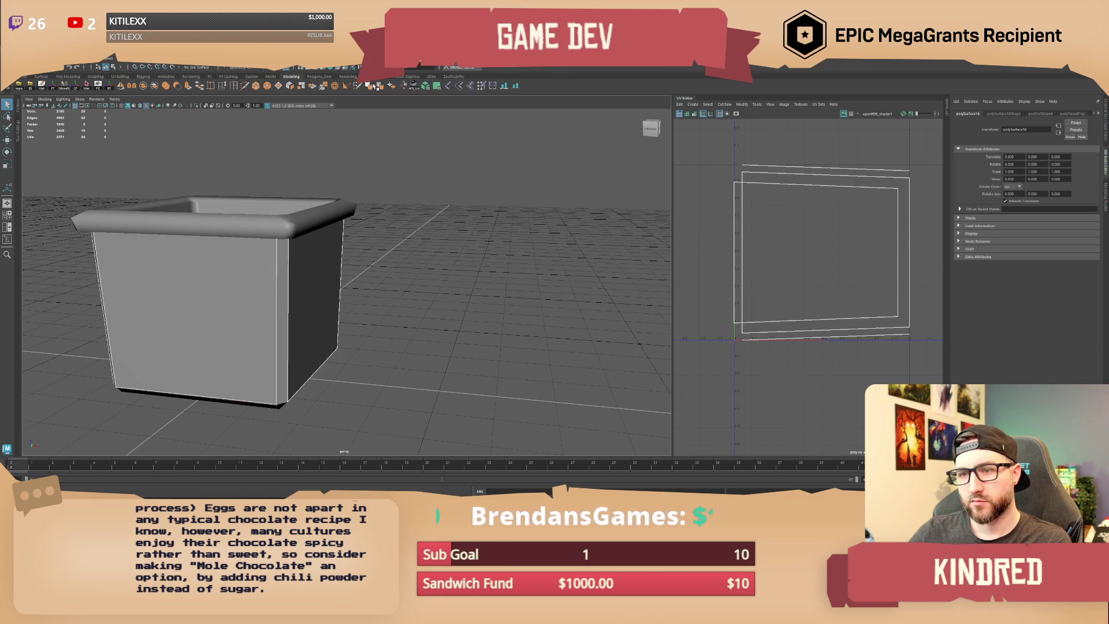
click(427, 86)
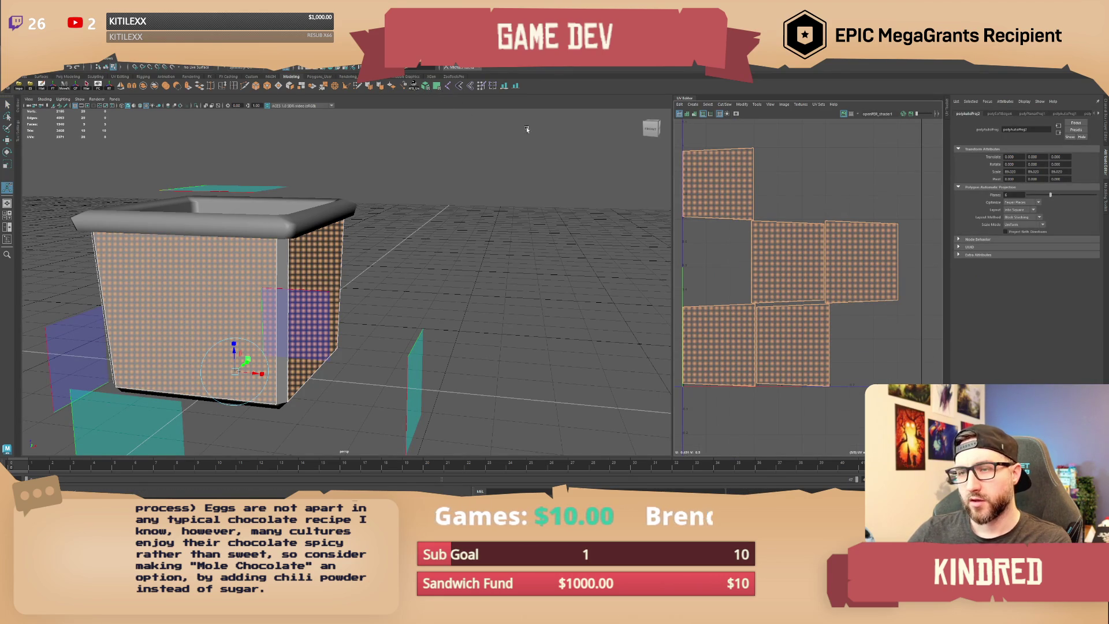
Step: Try stacking the front face's UV shell onto the top-left shell, then undo it
key(w)
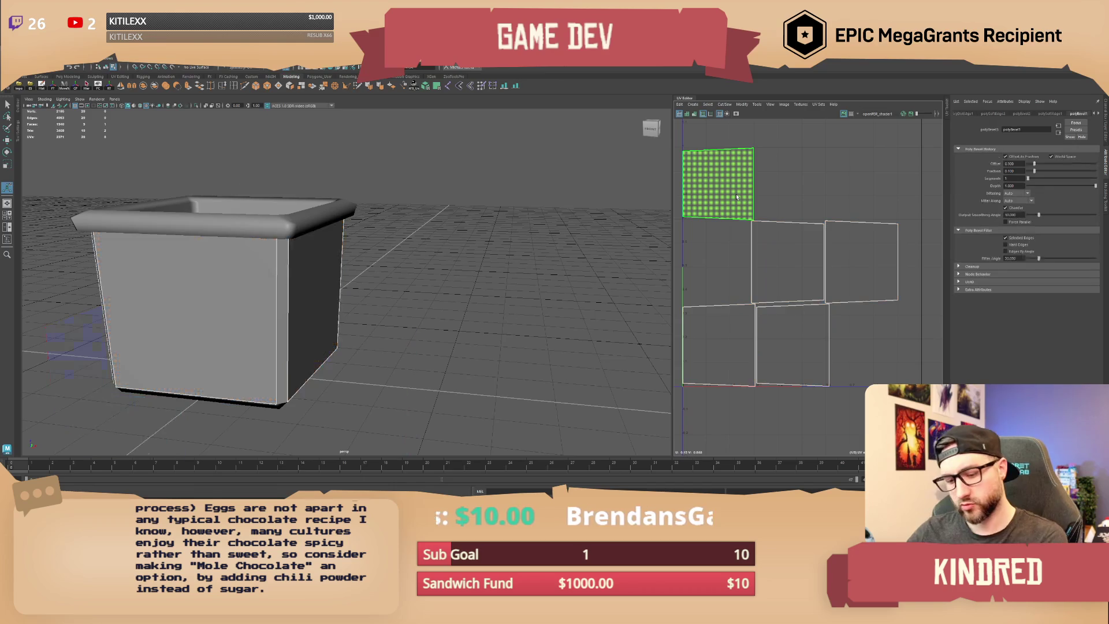
click(719, 184)
click(785, 274)
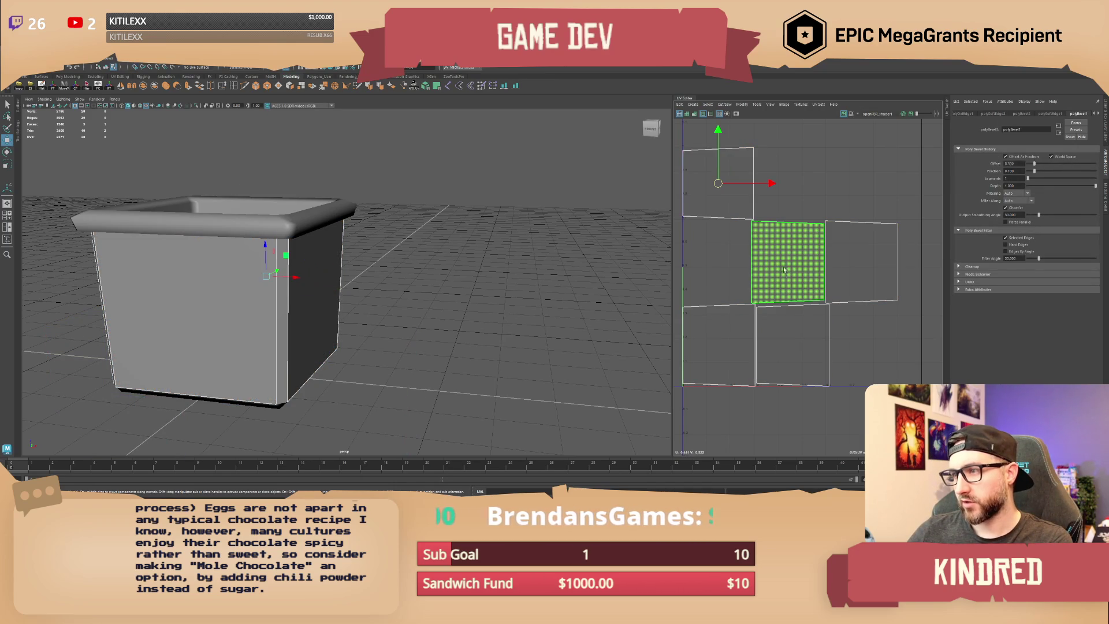
click(785, 264)
click(794, 352)
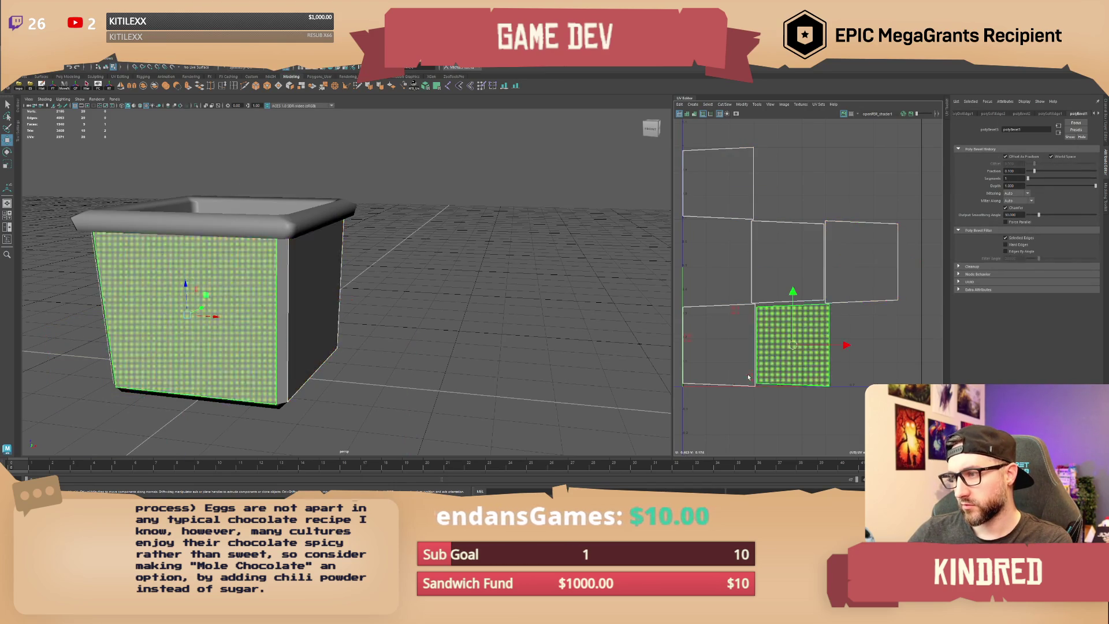
drag(793, 352, 709, 189)
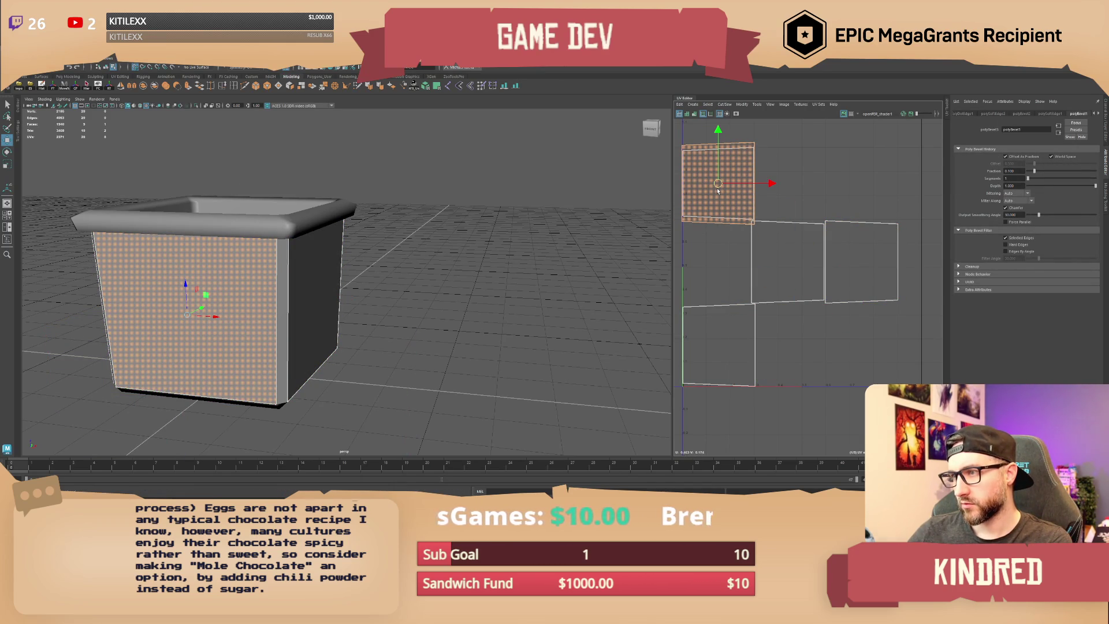
key(ctrl+z)
key(ctrl+z)
key(ctrl+z)
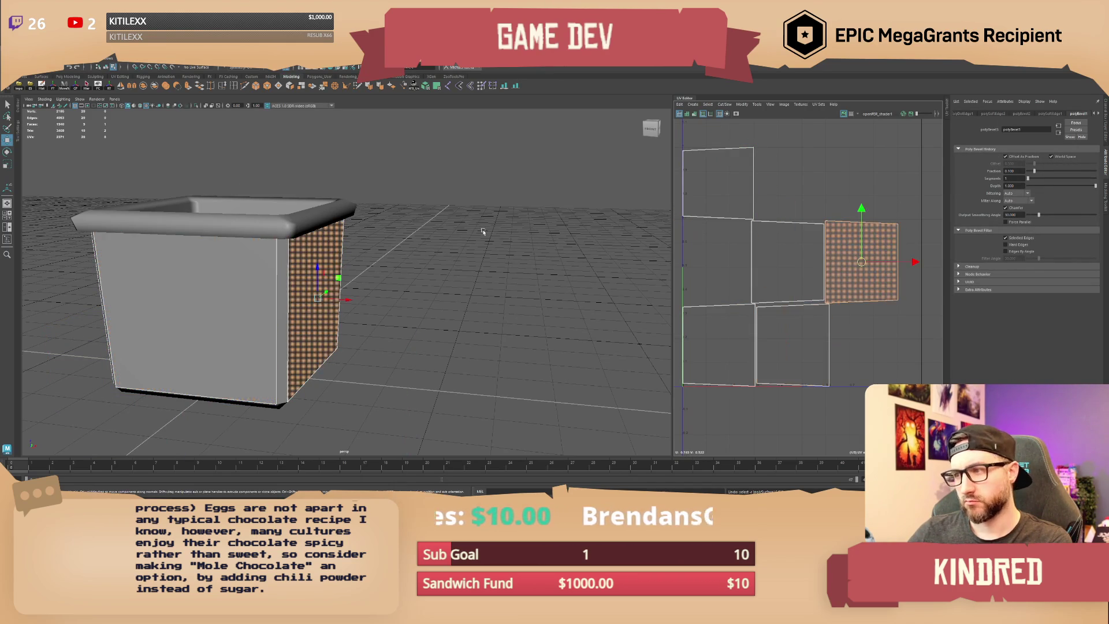
Step: Apply Automatic UV mapping to the planter and delete one inner wall face
click(314, 248)
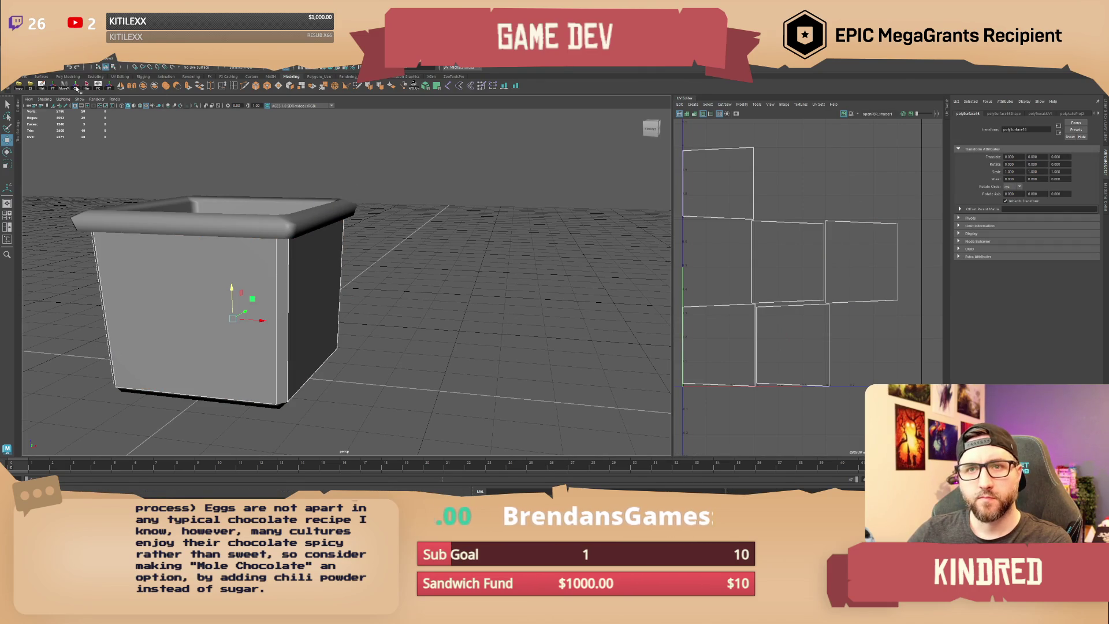
click(426, 86)
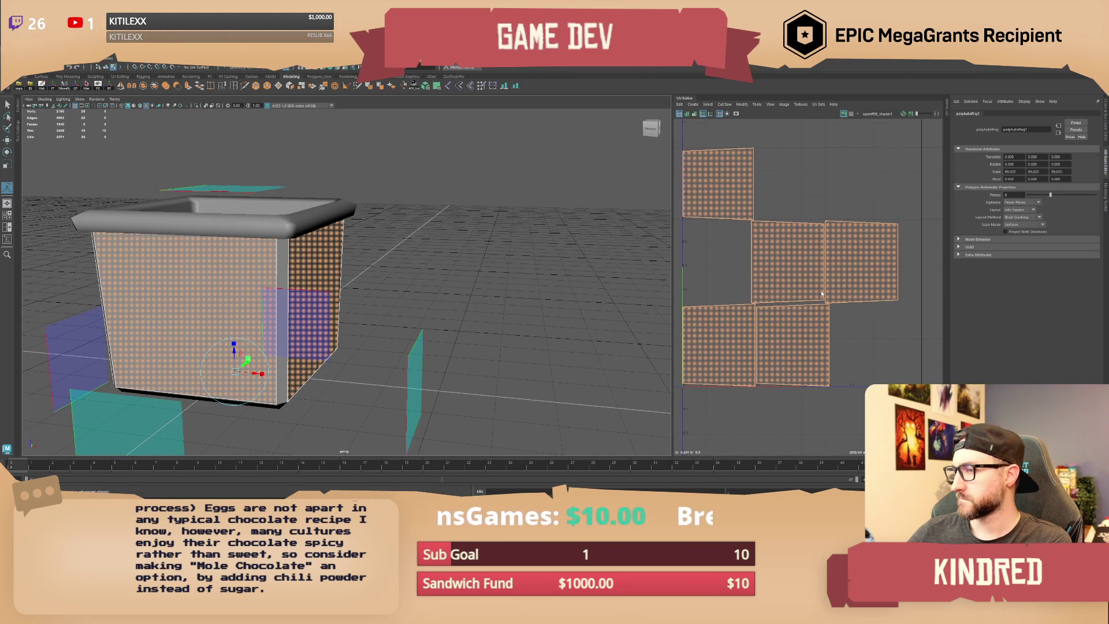
mouse_move(405, 220)
alt+mouse_down()
mouse_move(398, 303)
mouse_move(483, 219)
mouse_move(496, 248)
mouse_move(428, 219)
mouse_move(377, 250)
alt+mouse_up()
click(416, 214)
key(Delete)
mouse_move(419, 205)
alt+mouse_down()
mouse_move(441, 371)
mouse_move(403, 261)
alt+mouse_up()
Step: Move the top-left UV shell up and stack the right shell onto the upper-left square
alt+middle_drag(782, 294, 775, 241)
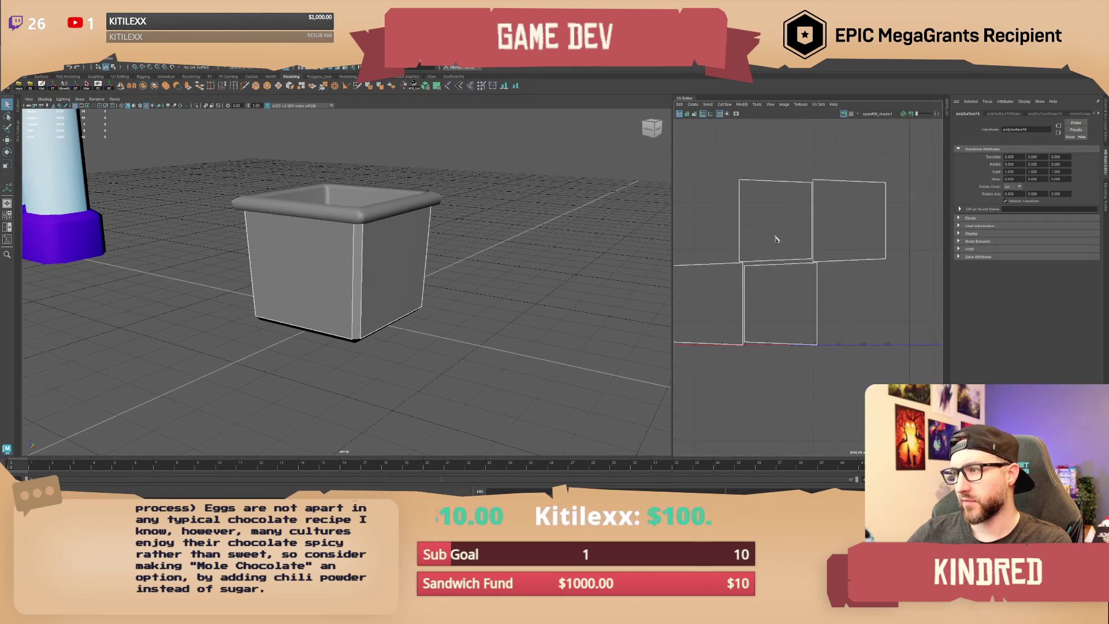
click(772, 229)
key(w)
drag(773, 221, 776, 202)
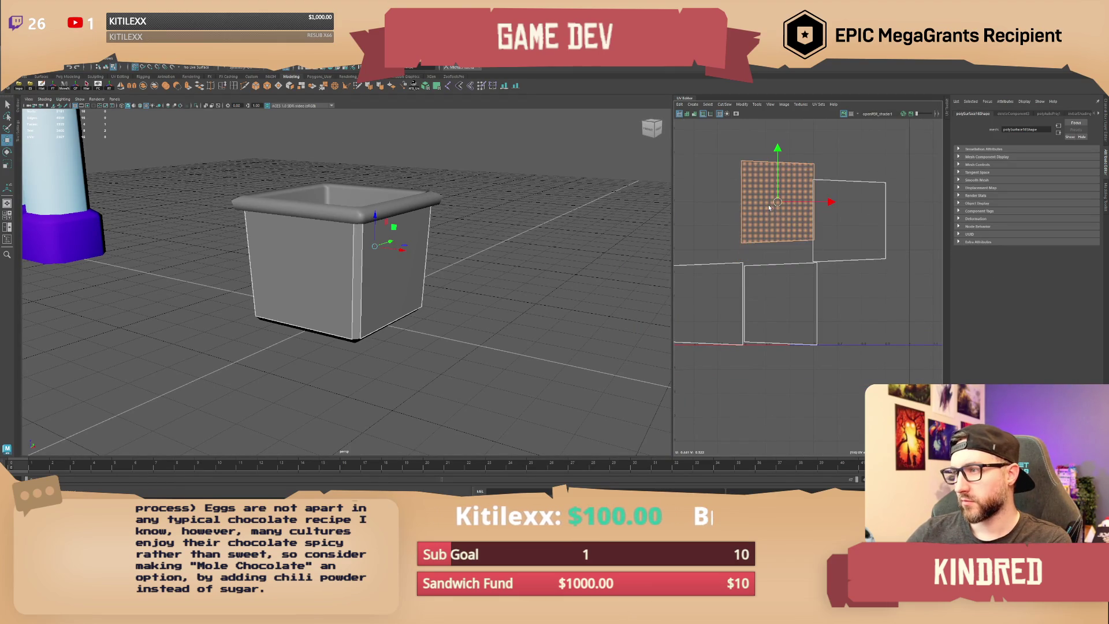
click(850, 228)
drag(852, 225, 779, 203)
Step: Move the front-face UV shell to the left and rotate it back to straight
click(783, 305)
mouse_move(784, 305)
mouse_down()
mouse_move(691, 307)
mouse_move(750, 311)
mouse_move(745, 343)
mouse_move(720, 342)
mouse_up()
key(e)
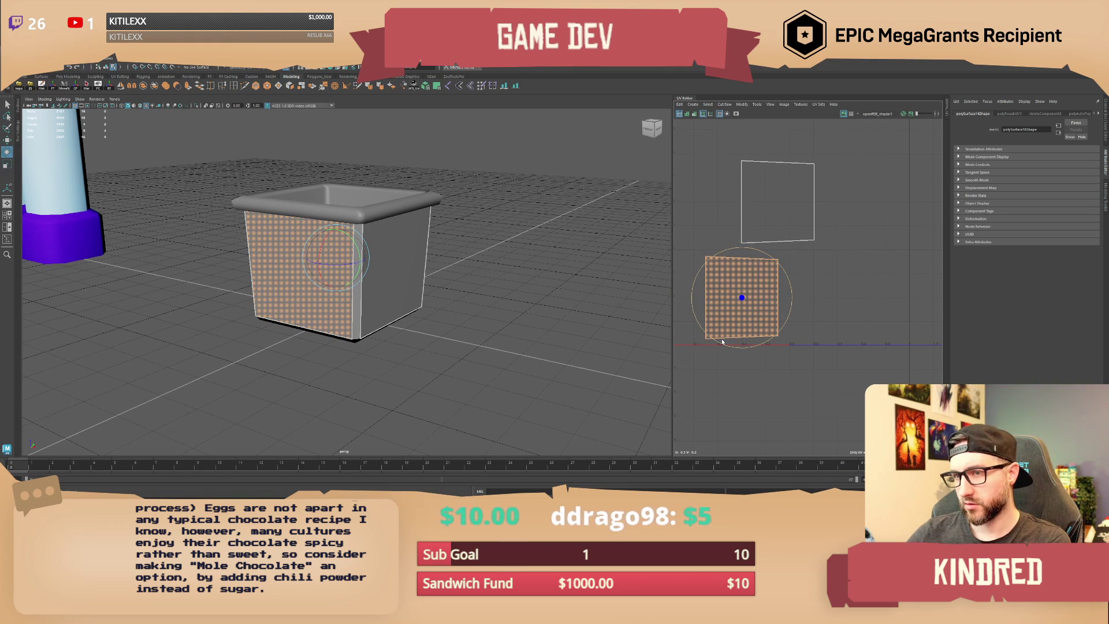
drag(722, 342, 726, 339)
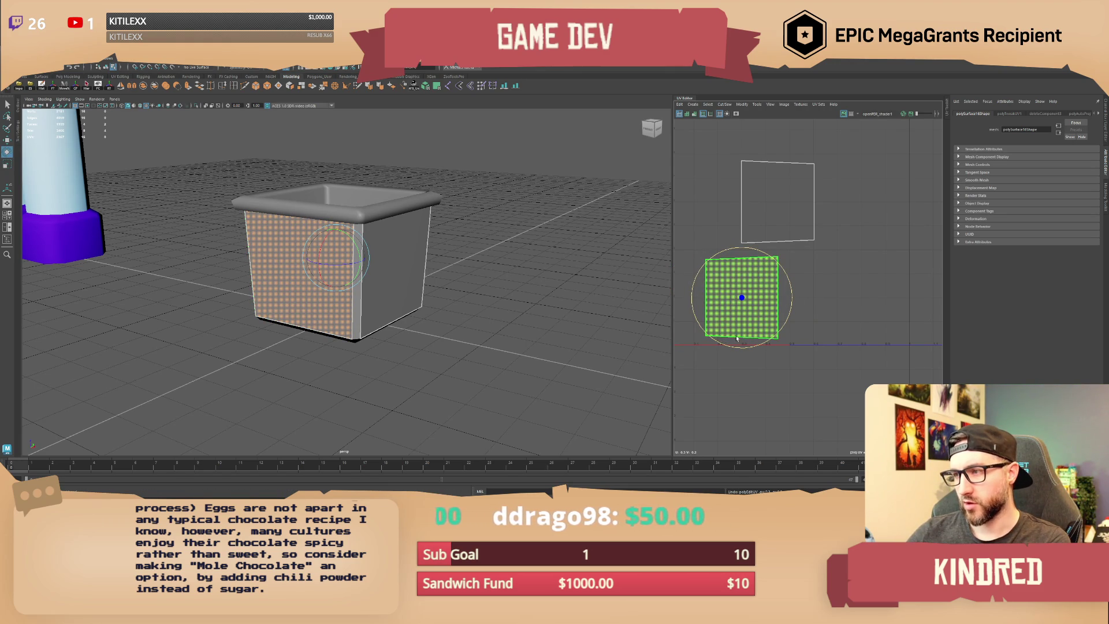
click(948, 108)
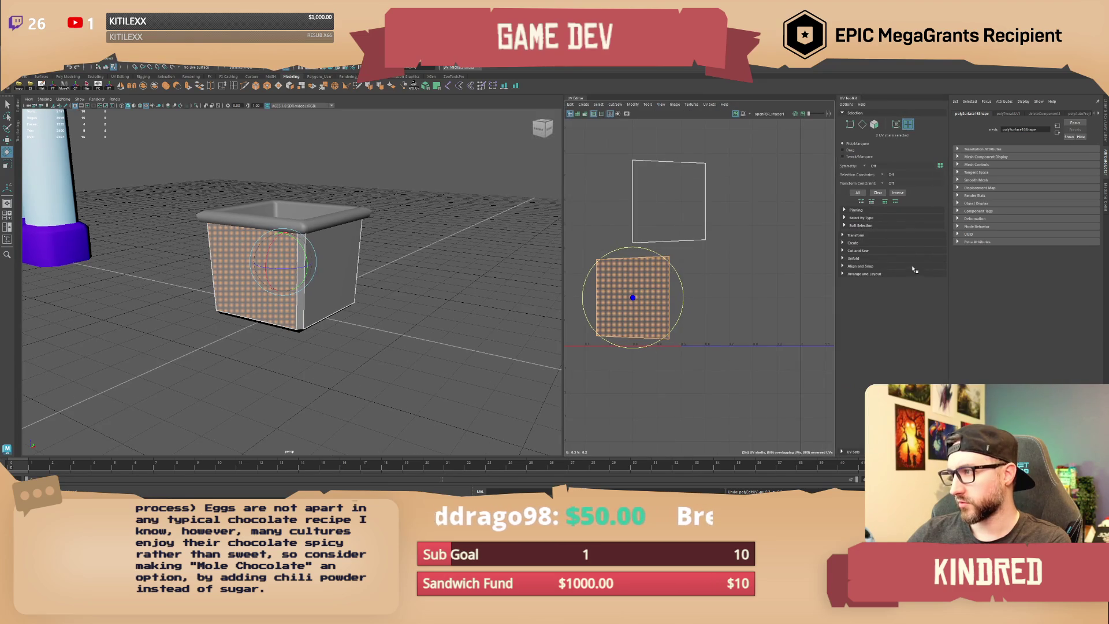
Step: Flip the selected UV shell and rotate it to a snapped angle
click(844, 237)
scroll(856, 327, down, 2)
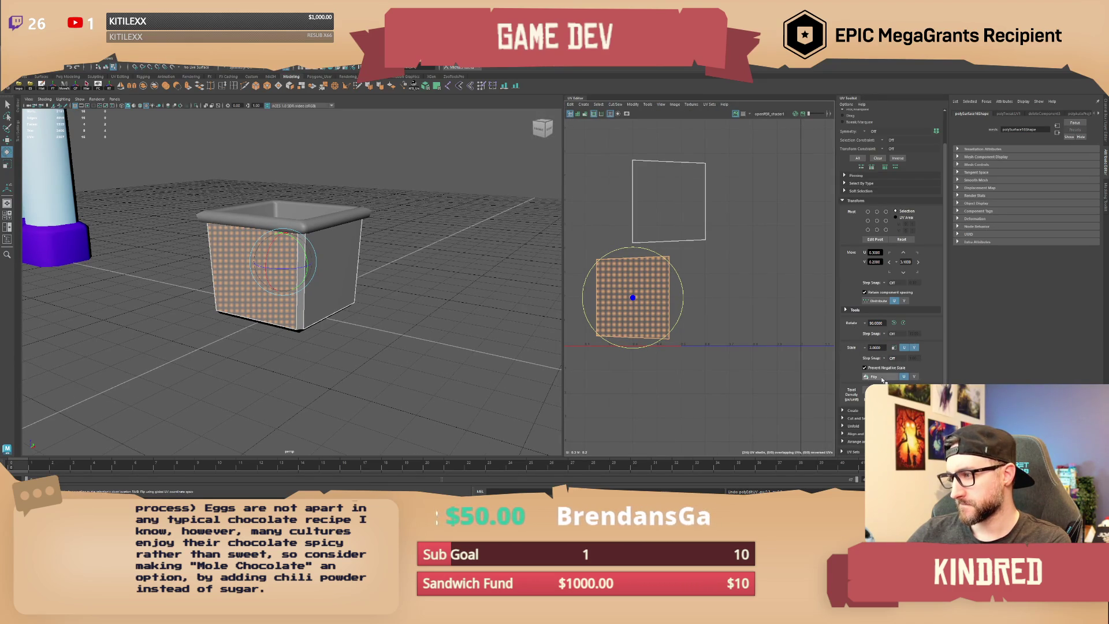
click(883, 377)
key(w)
scroll(611, 211, up, 2)
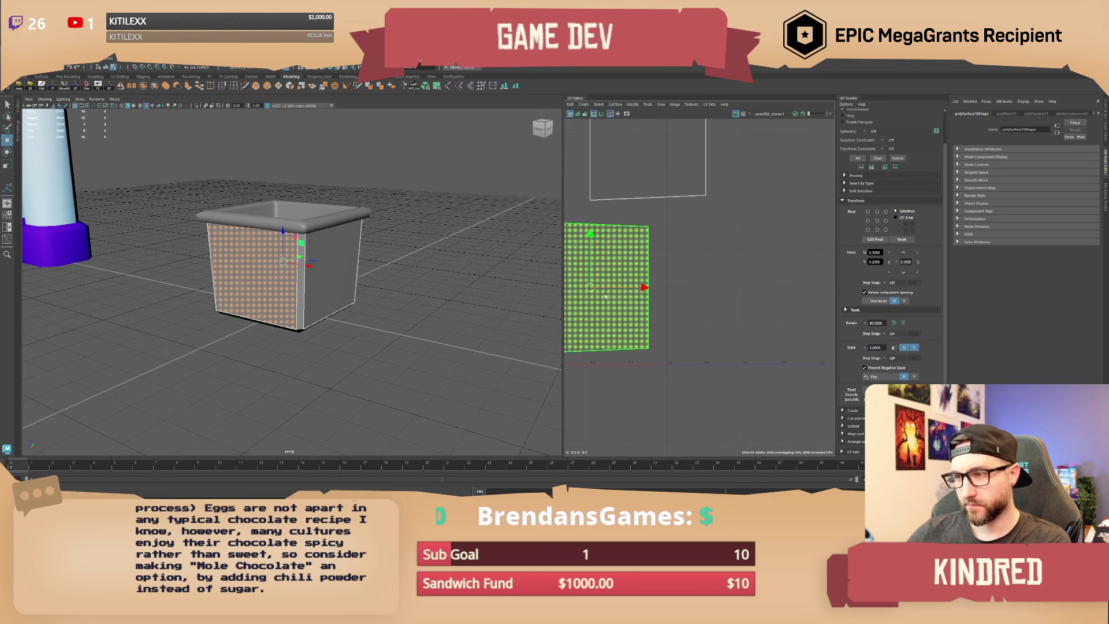
scroll(611, 212, down, 2)
alt+middle_drag(707, 245, 777, 337)
key(e)
alt+middle_drag(751, 289, 727, 278)
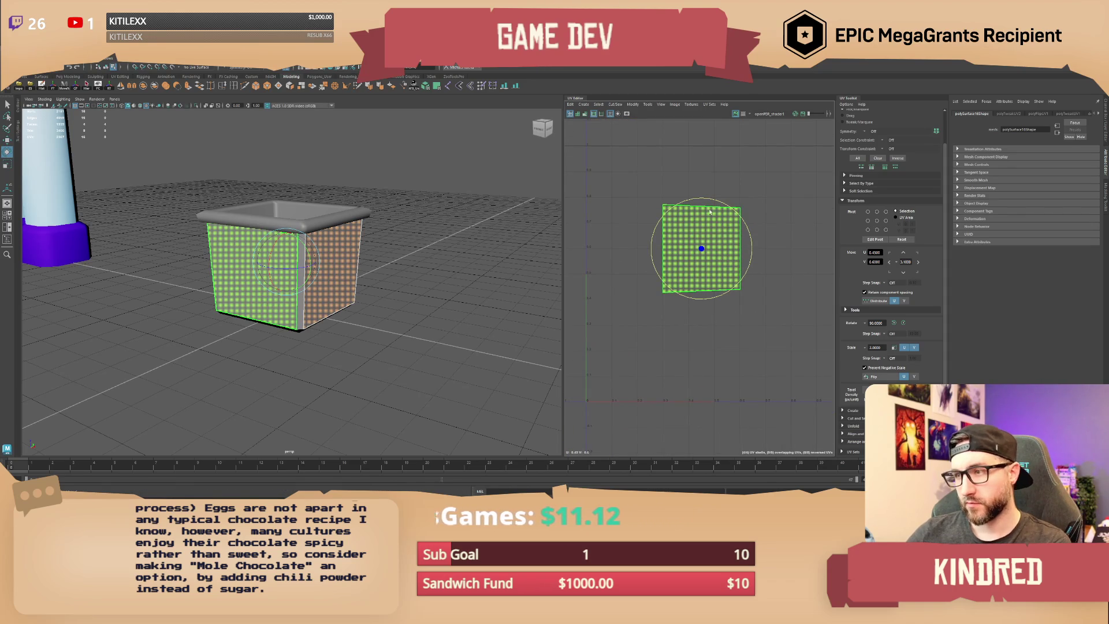
mouse_move(704, 200)
mouse_down()
mouse_move(748, 222)
mouse_move(775, 264)
mouse_up()
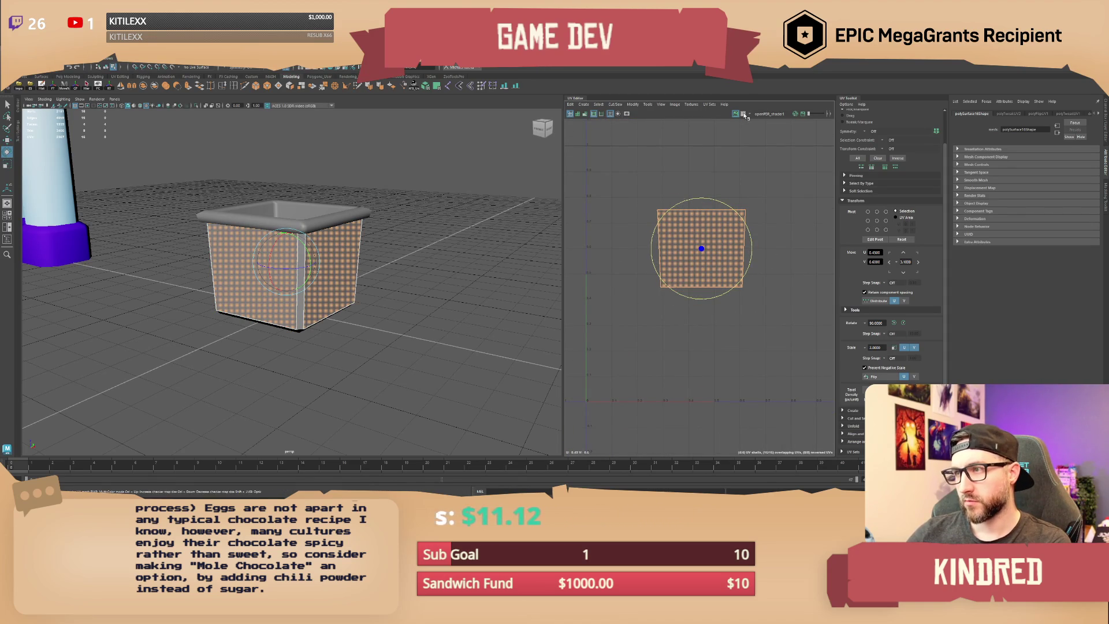
Step: Show the checker behind the UVs and scale the larger side UV shell
click(743, 114)
key(w)
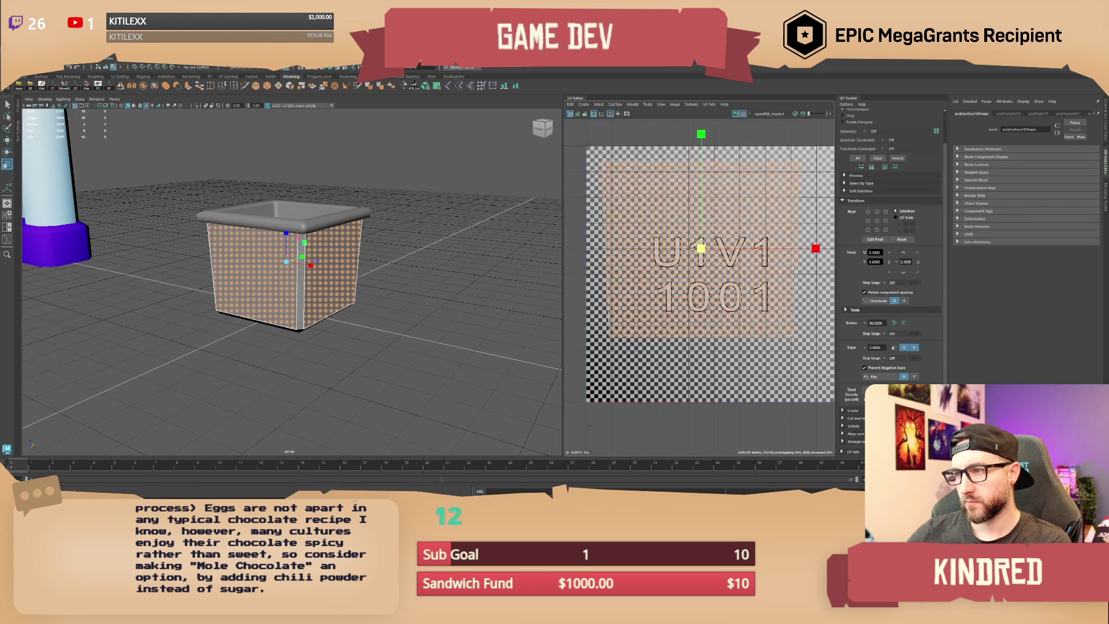
key(w)
click(712, 279)
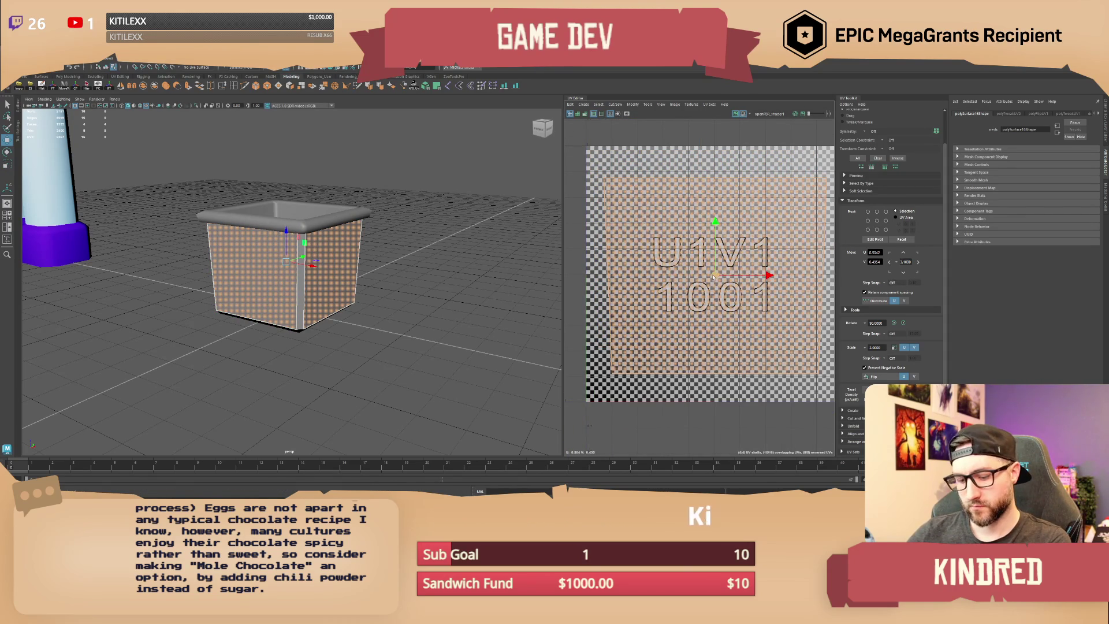
scroll(715, 275, down, 3)
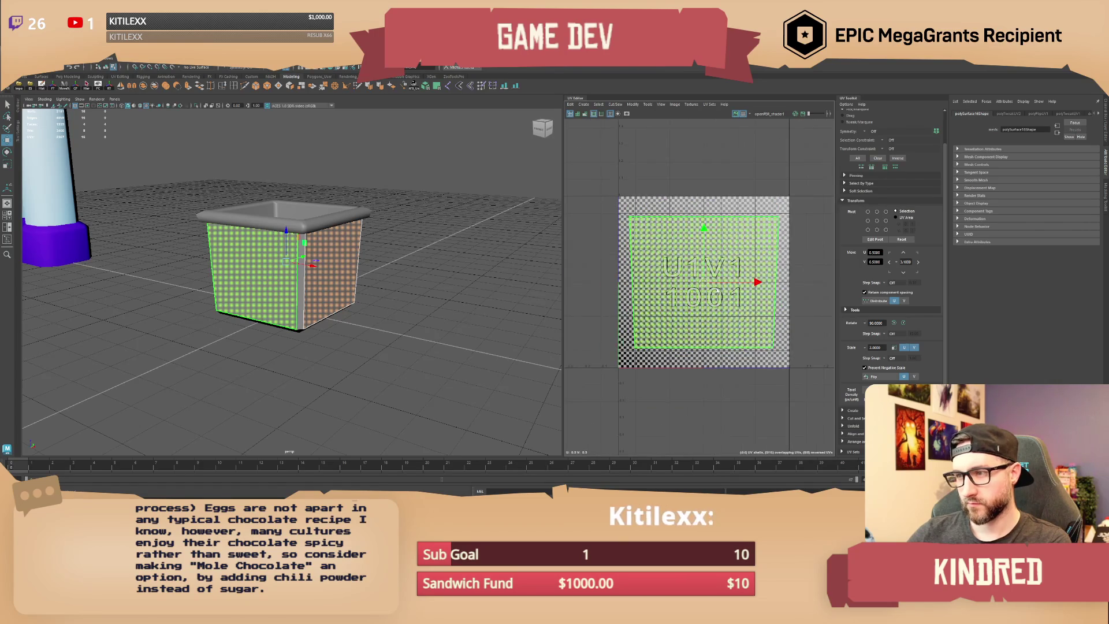
key(r)
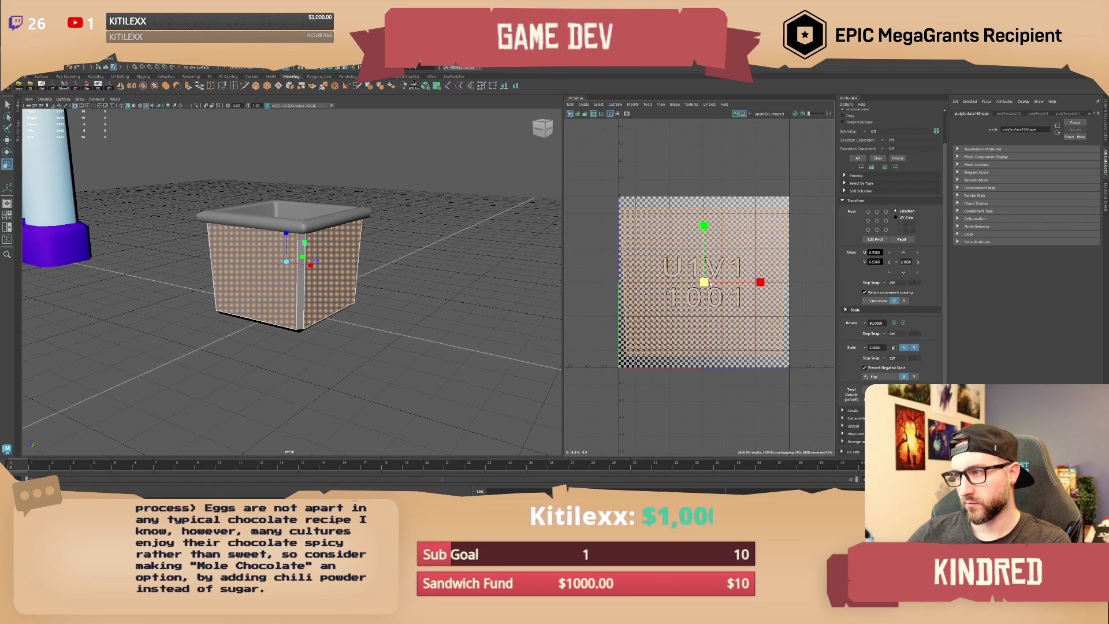
key(F8)
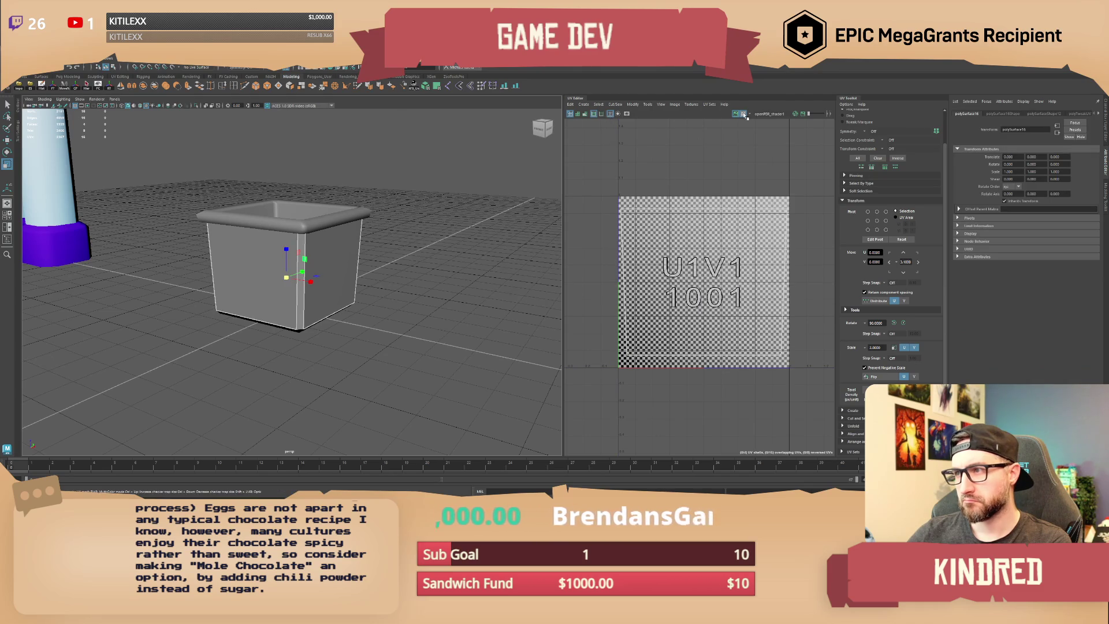
scroll(344, 312, up, 2)
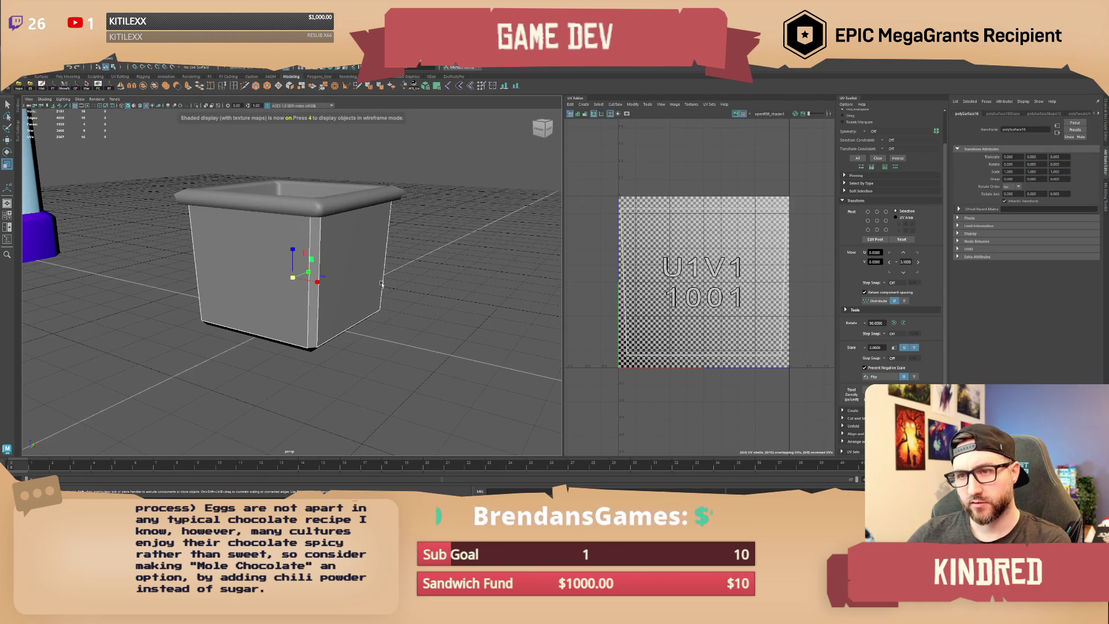
mouse_move(380, 286)
alt+mouse_down()
mouse_move(349, 268)
mouse_move(324, 283)
mouse_move(409, 289)
mouse_move(369, 284)
alt+mouse_up()
right_drag(369, 284, 354, 292)
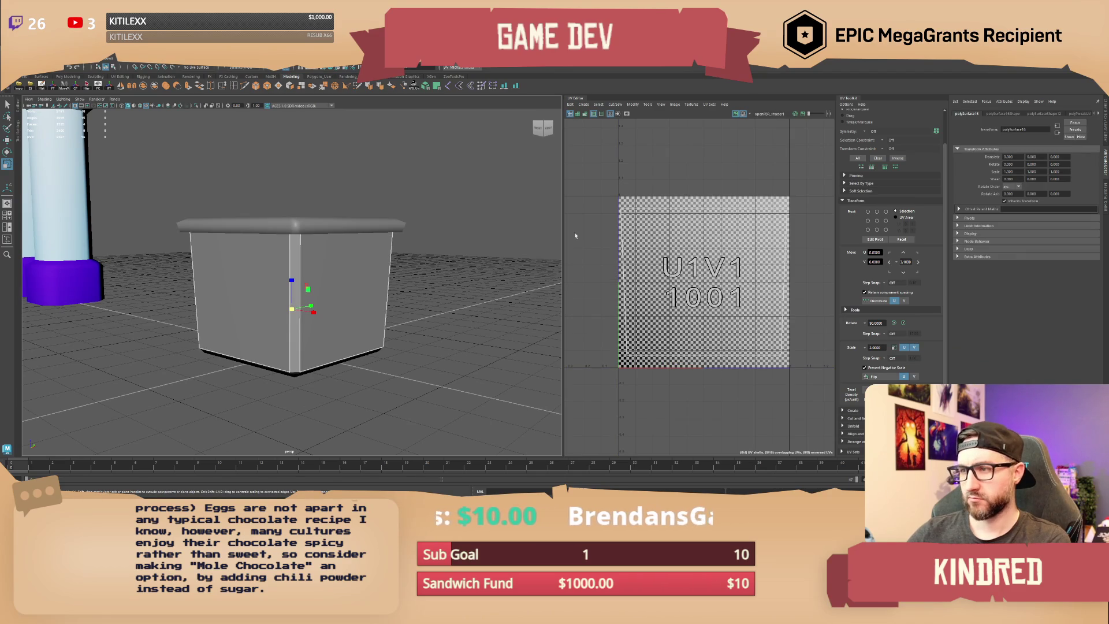
Step: Isolate the plain rounded box and view it from the side with textures shown
click(744, 114)
click(744, 114)
click(744, 114)
click(744, 115)
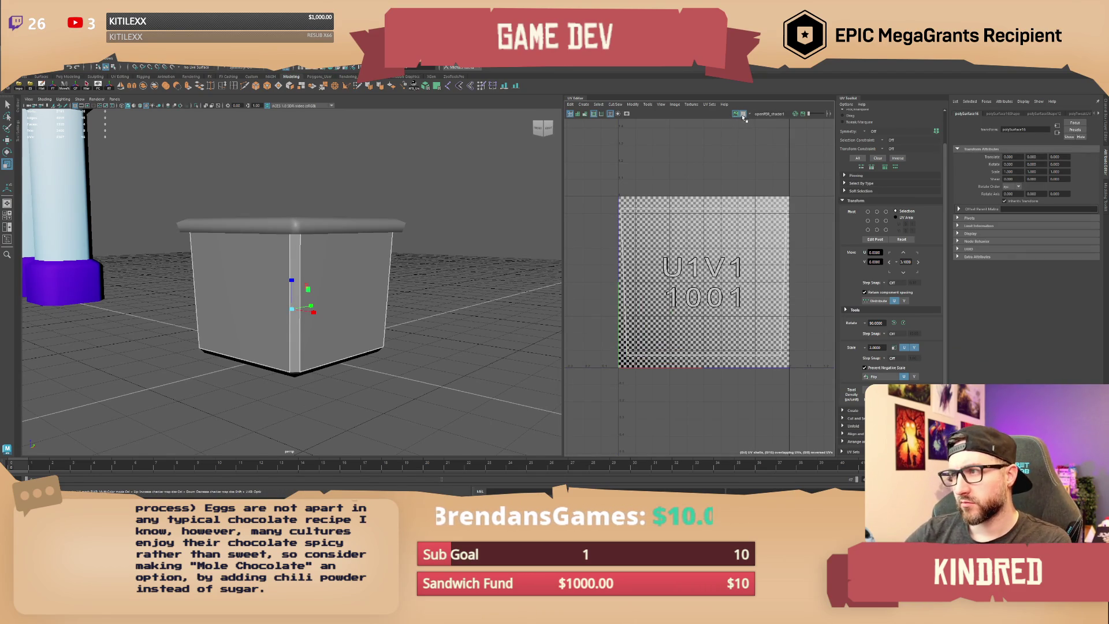
click(405, 275)
mouse_move(405, 275)
alt+mouse_down()
mouse_move(389, 272)
mouse_move(455, 288)
mouse_move(431, 290)
alt+mouse_up()
key(4)
key(5)
click(397, 305)
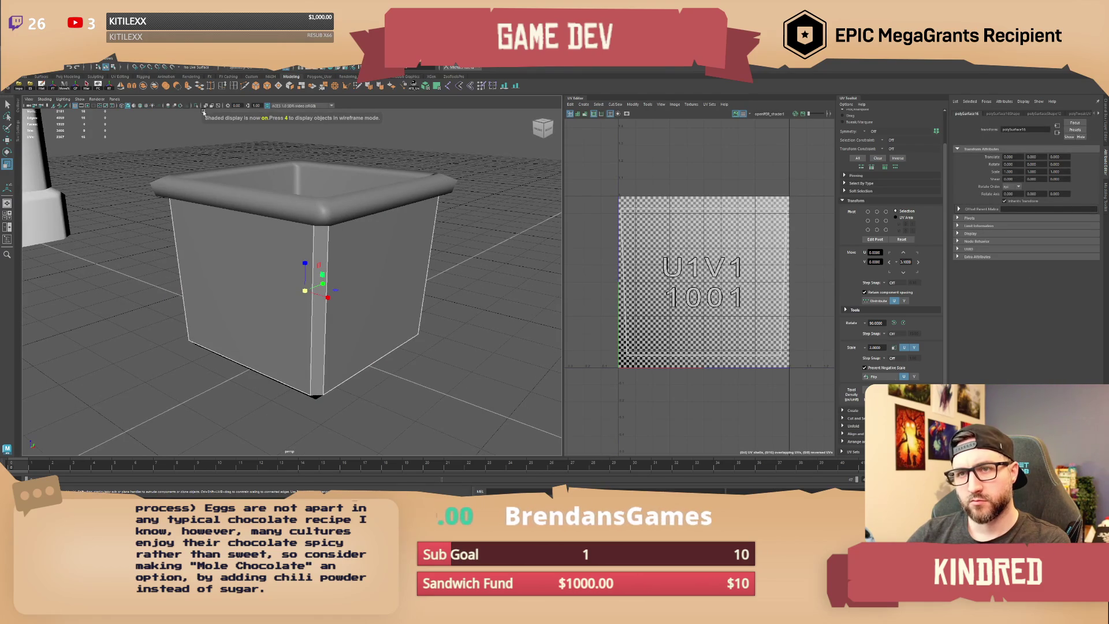
key(ctrl+1)
mouse_move(525, 240)
alt+mouse_down()
mouse_move(413, 292)
mouse_move(289, 288)
mouse_move(414, 290)
mouse_move(293, 251)
mouse_move(241, 261)
mouse_move(314, 327)
mouse_move(346, 312)
alt+mouse_up()
key(6)
Step: Flip the box's mirrored front face UVs so the text reads correctly
click(292, 250)
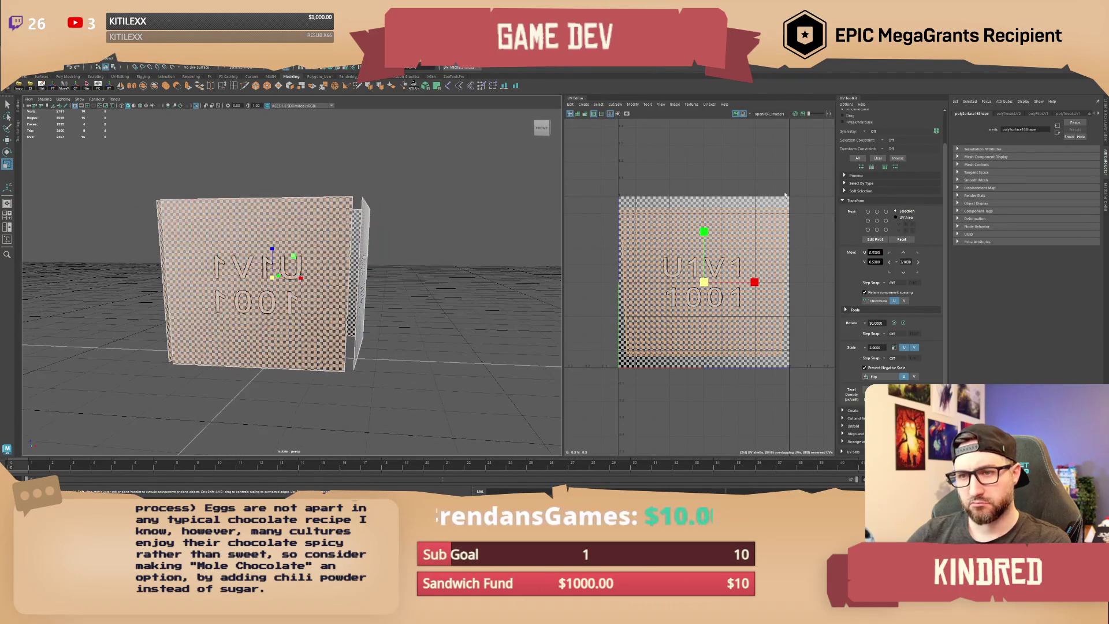
click(878, 377)
alt+drag(306, 271, 335, 283)
click(338, 290)
key(5)
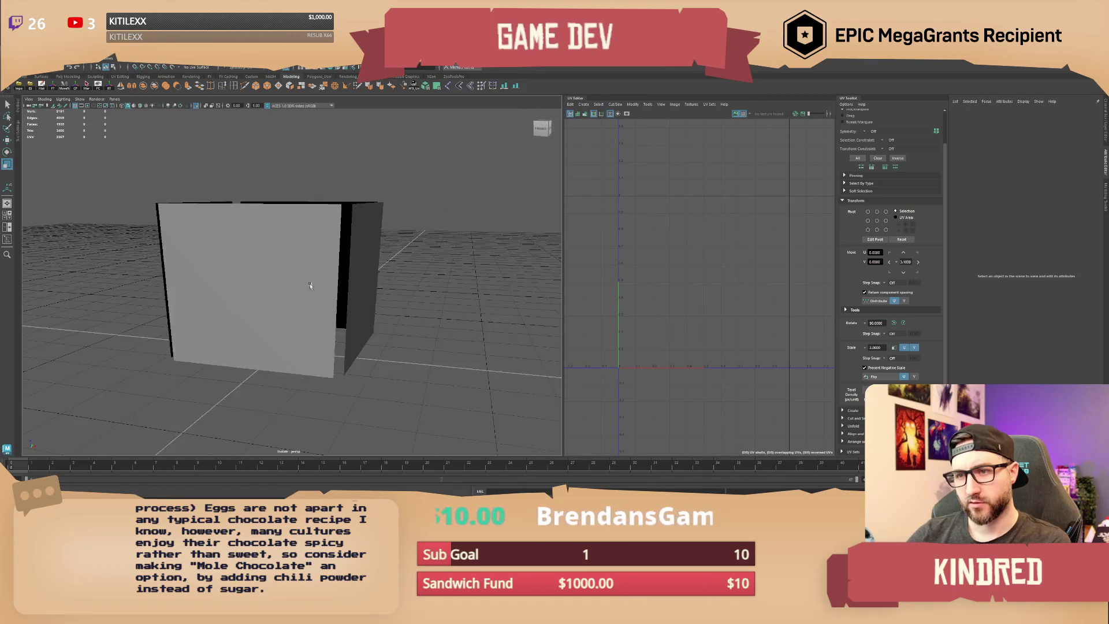
click(338, 291)
key(f)
key(6)
click(197, 110)
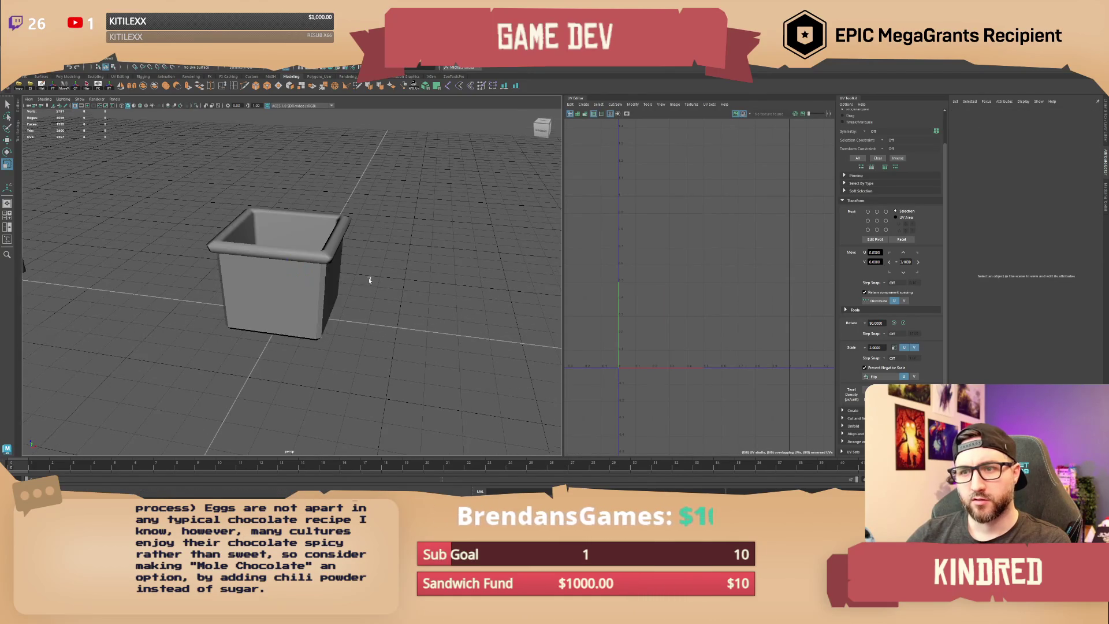
scroll(372, 283, up, 3)
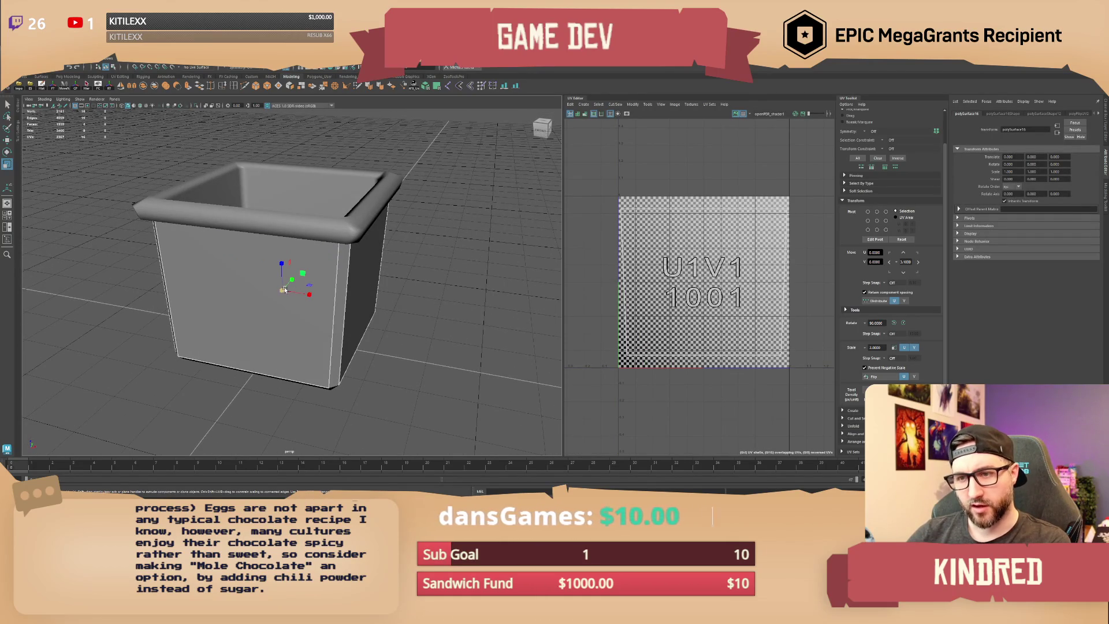
key(6)
Step: Assign an existing textured material to the box's rim and show the palette
alt+drag(425, 287, 316, 219)
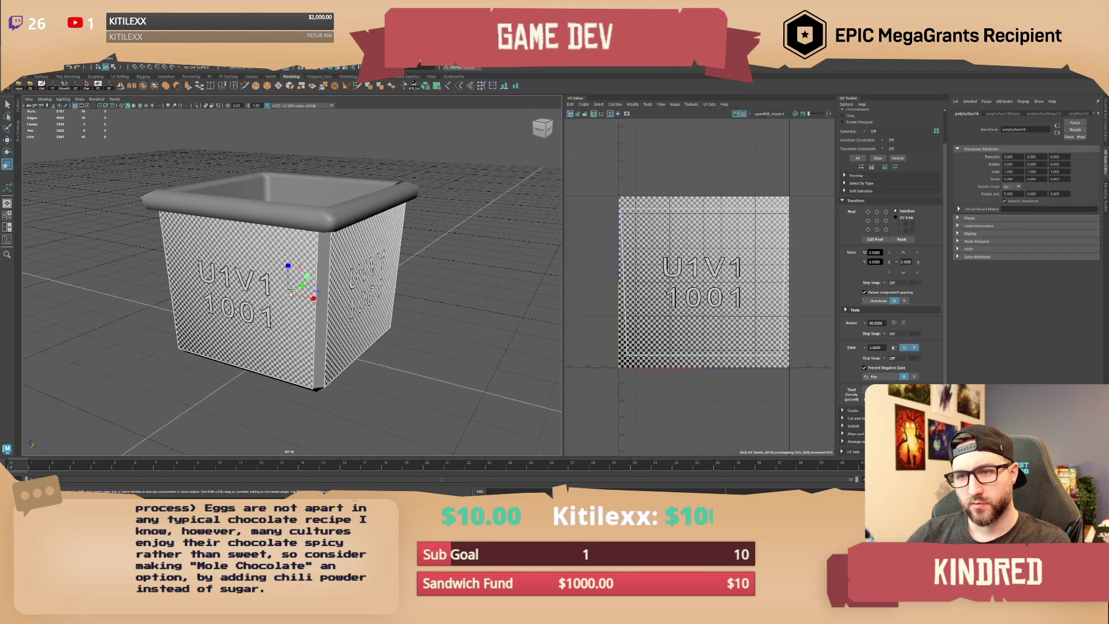
click(454, 280)
click(399, 193)
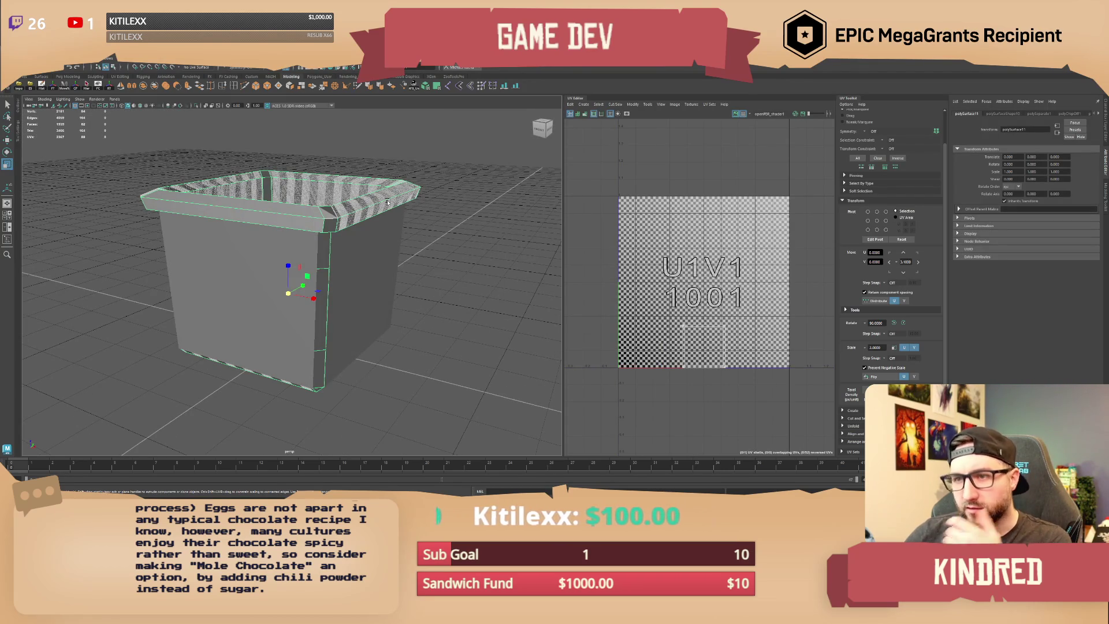
right_drag(388, 201, 407, 267)
mouse_move(400, 384)
right_drag(429, 390, 430, 390)
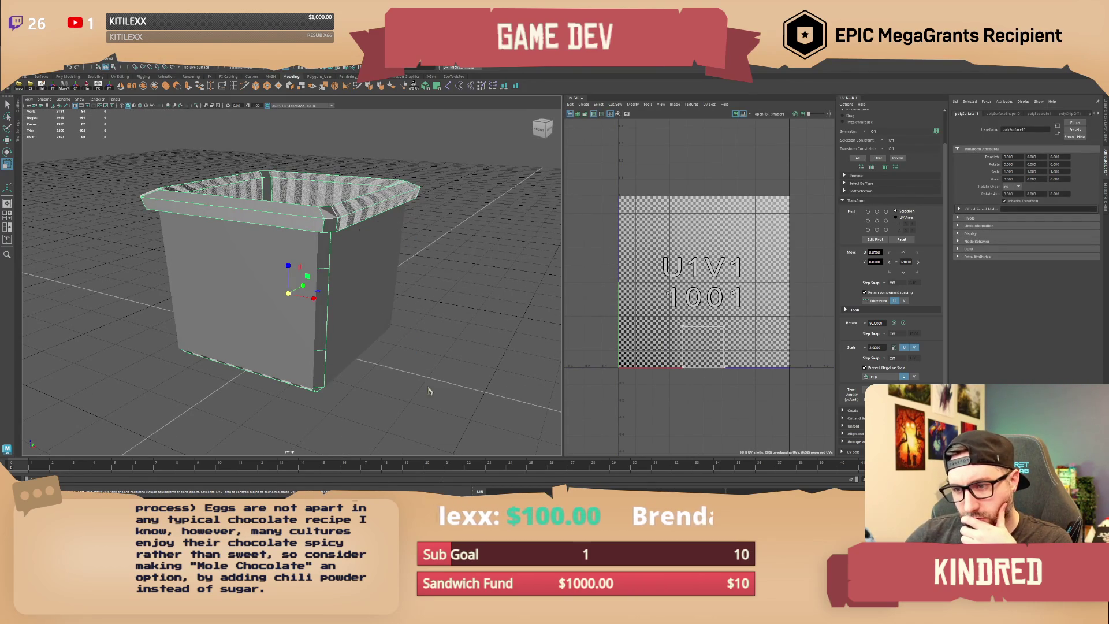
alt+middle_drag(430, 219, 435, 241)
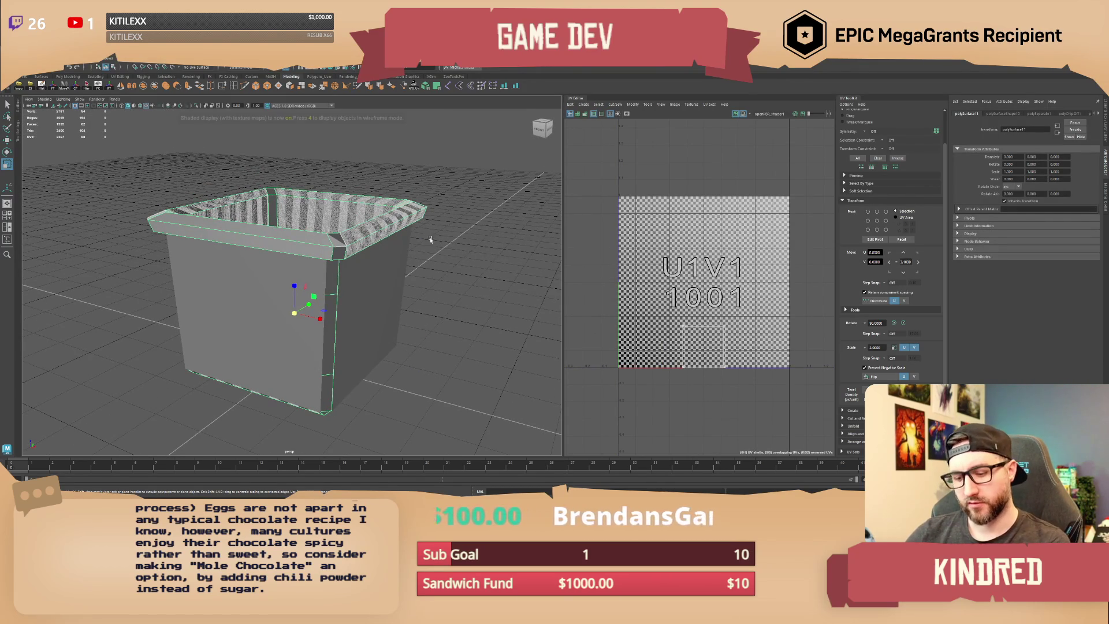
key(6)
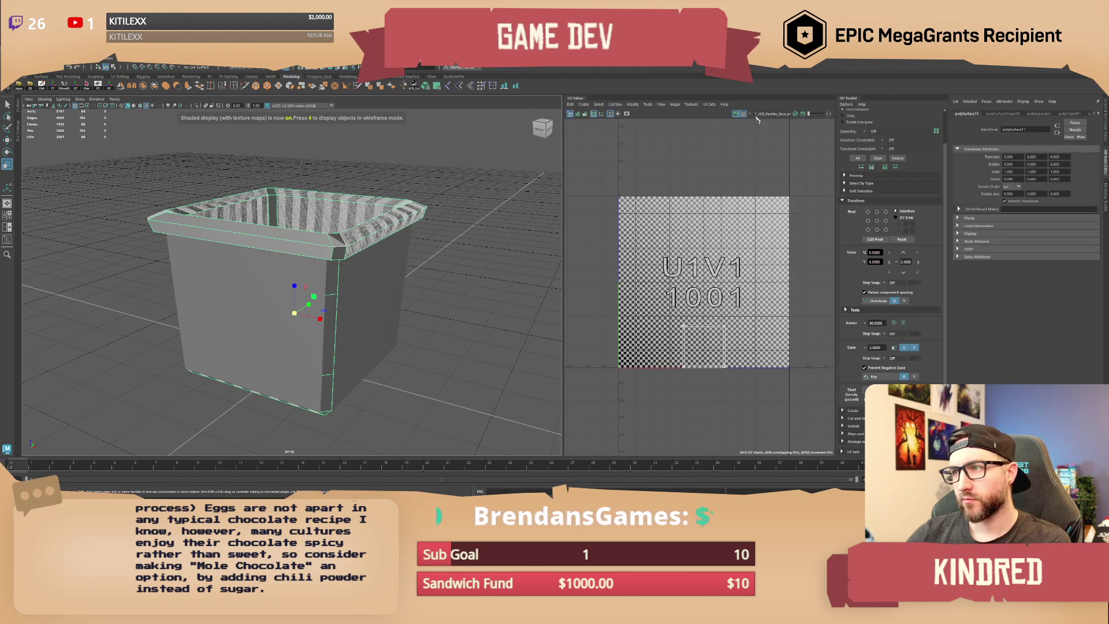
click(744, 113)
Step: Apply a planar UV projection to the planter, rotated 90 degrees with width 100
click(370, 224)
click(428, 86)
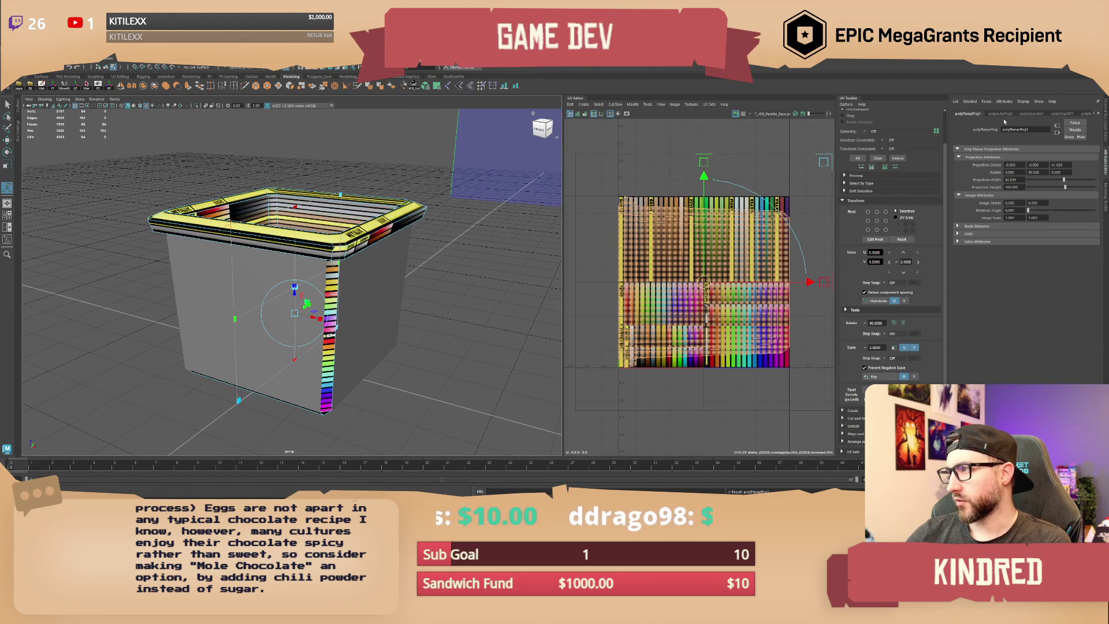
click(1102, 132)
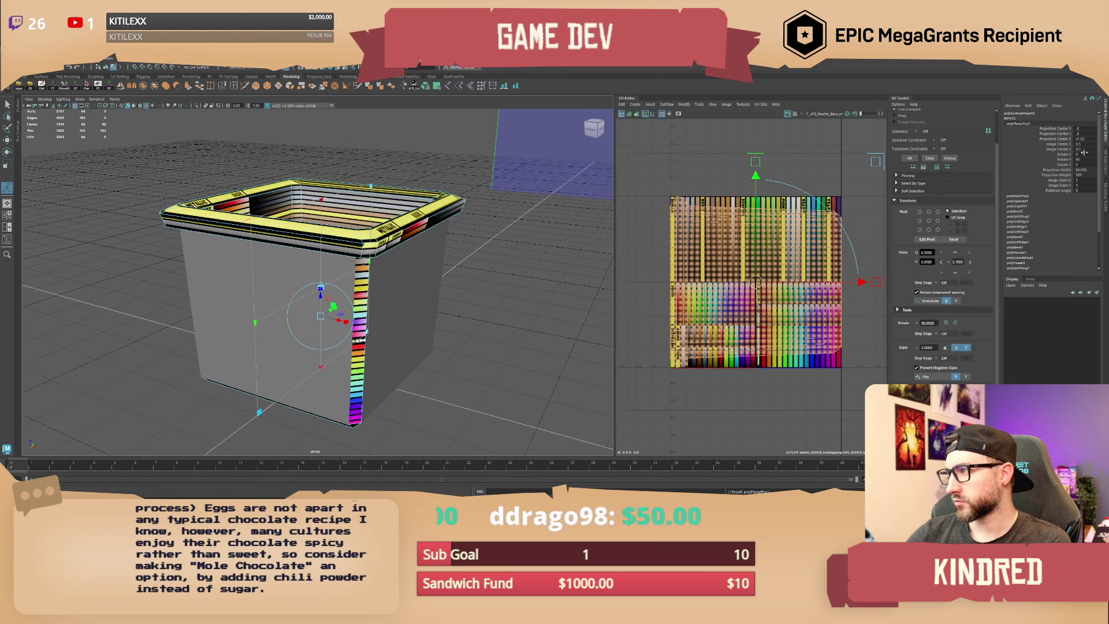
key(Return)
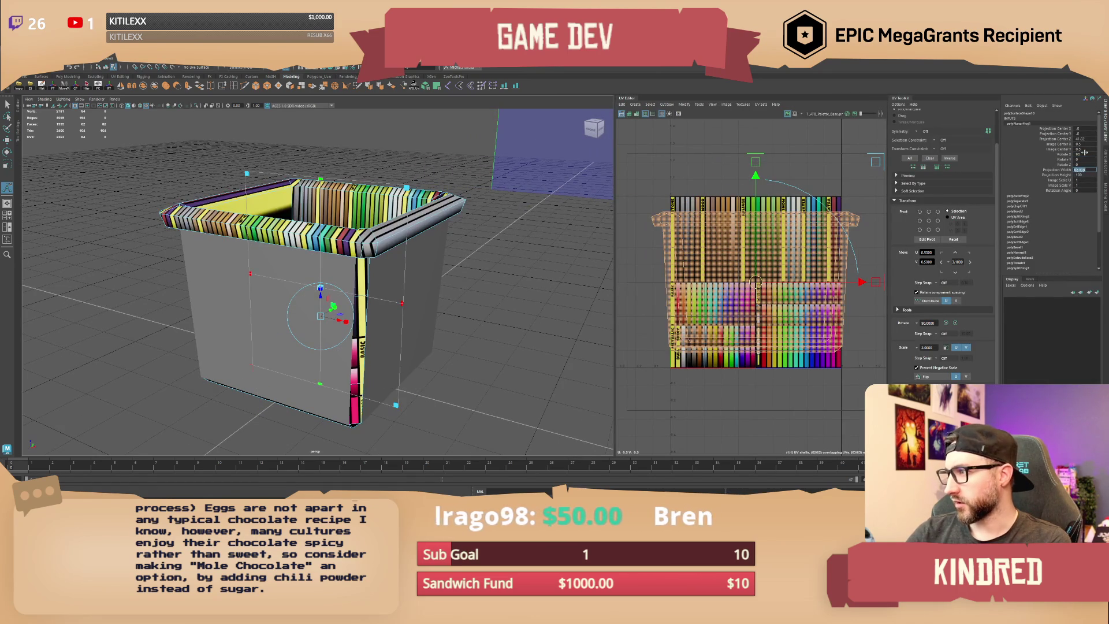
text(0)
key(Tab)
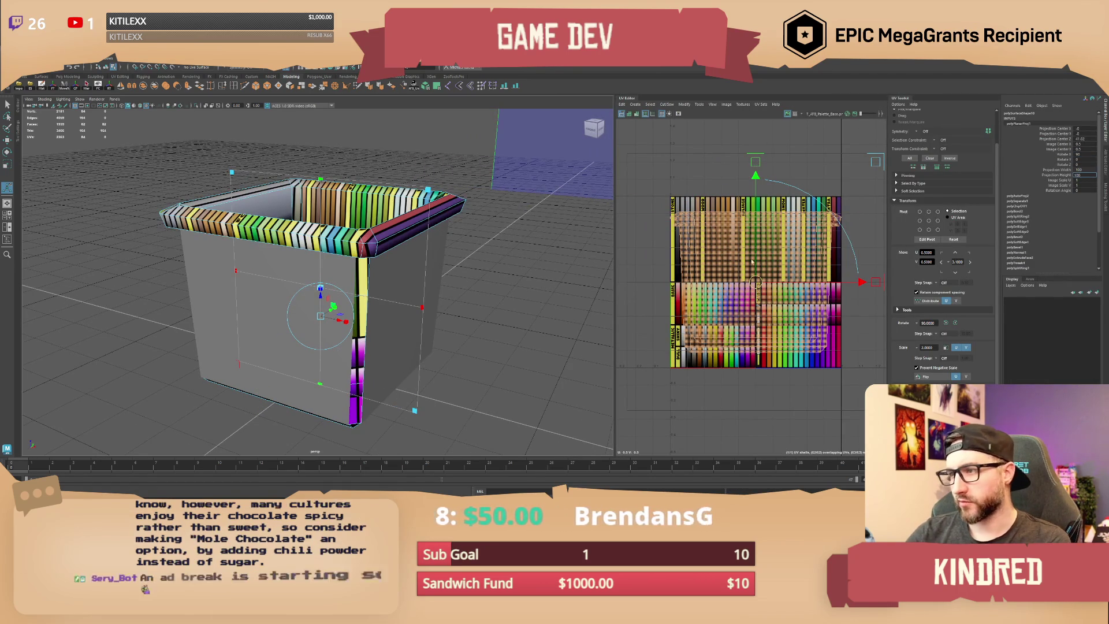
scroll(744, 283, up, 2)
key(Return)
middle_drag(744, 283, 721, 297)
drag(759, 278, 759, 270)
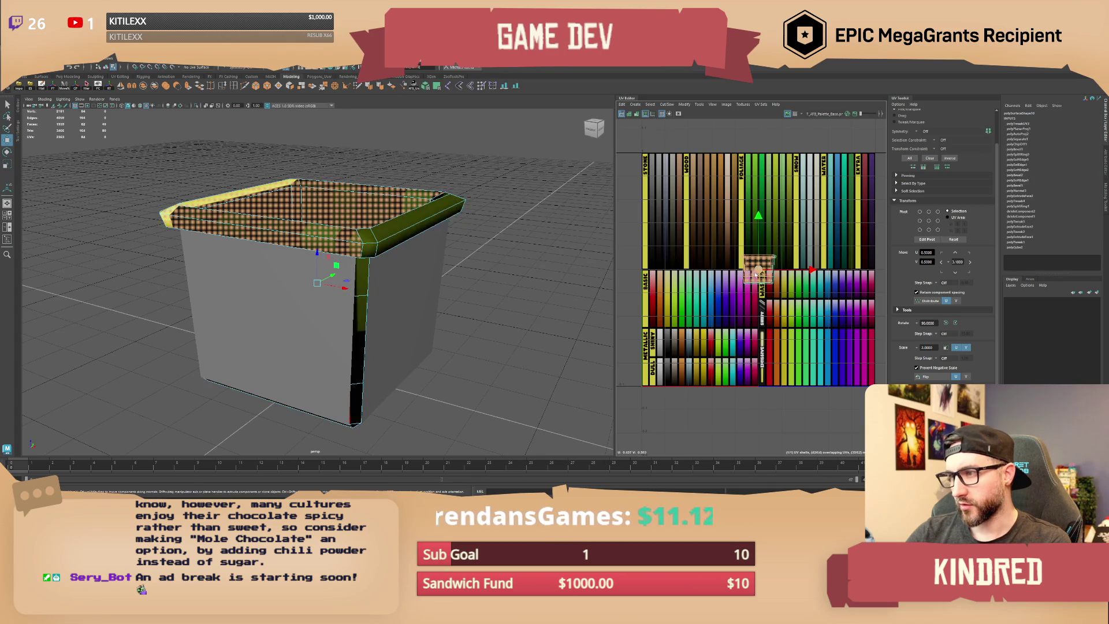
key(ctrl+z)
key(ctrl+z)
scroll(708, 225, up, 5)
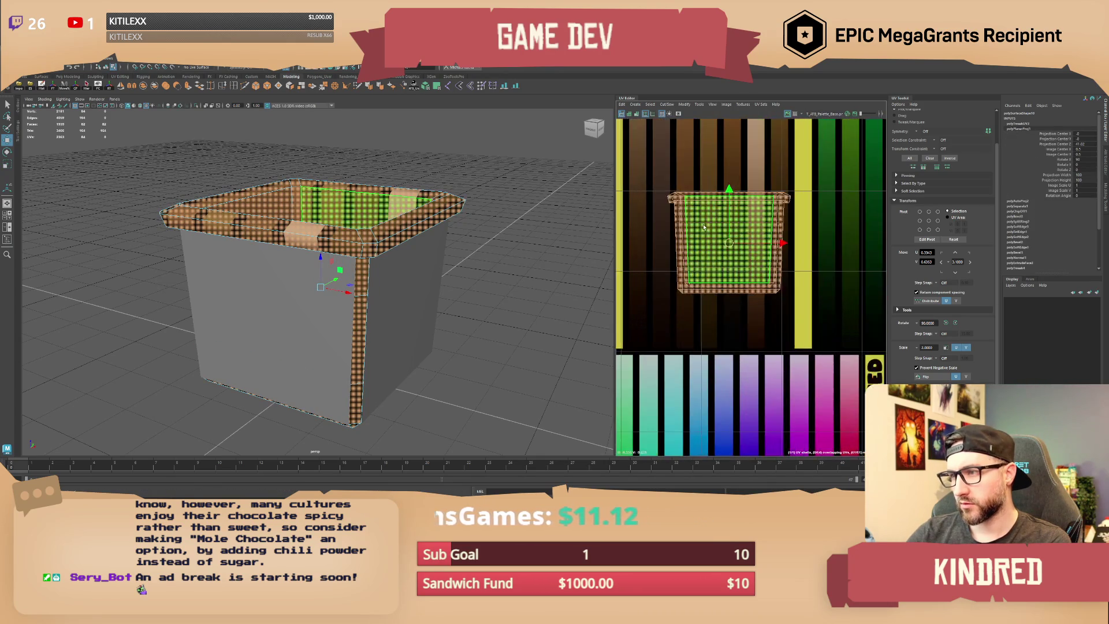
Step: Unfold the side UV shell and select the whole shell
click(708, 226)
mouse_move(707, 267)
shift+right_down()
mouse_move(683, 268)
mouse_move(702, 270)
shift+right_up()
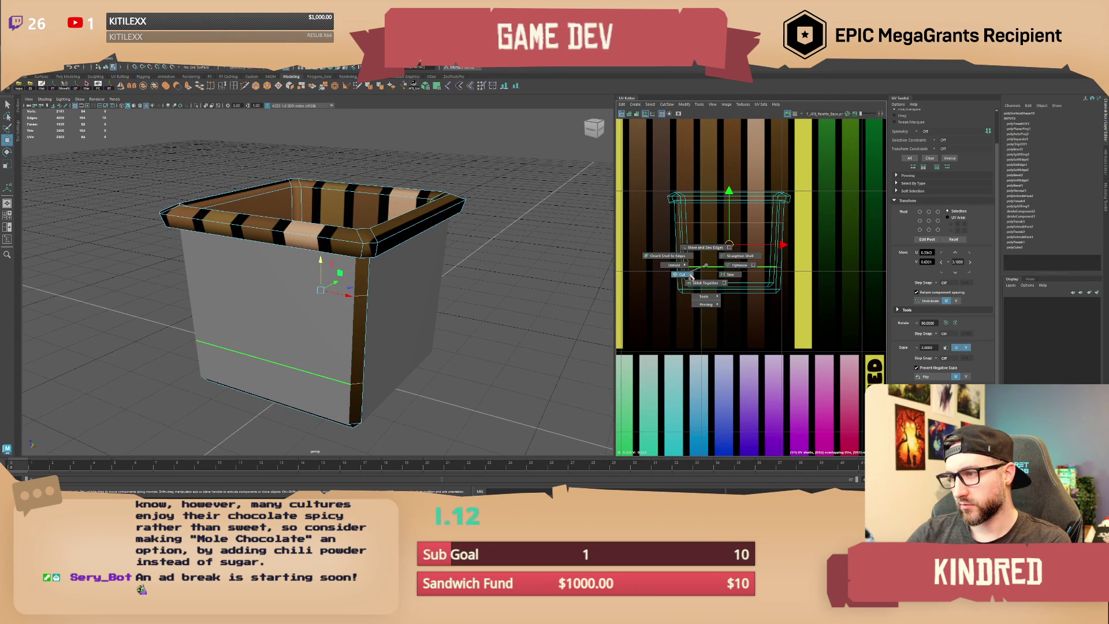
click(684, 250)
scroll(683, 249, down, 3)
double_click(684, 250)
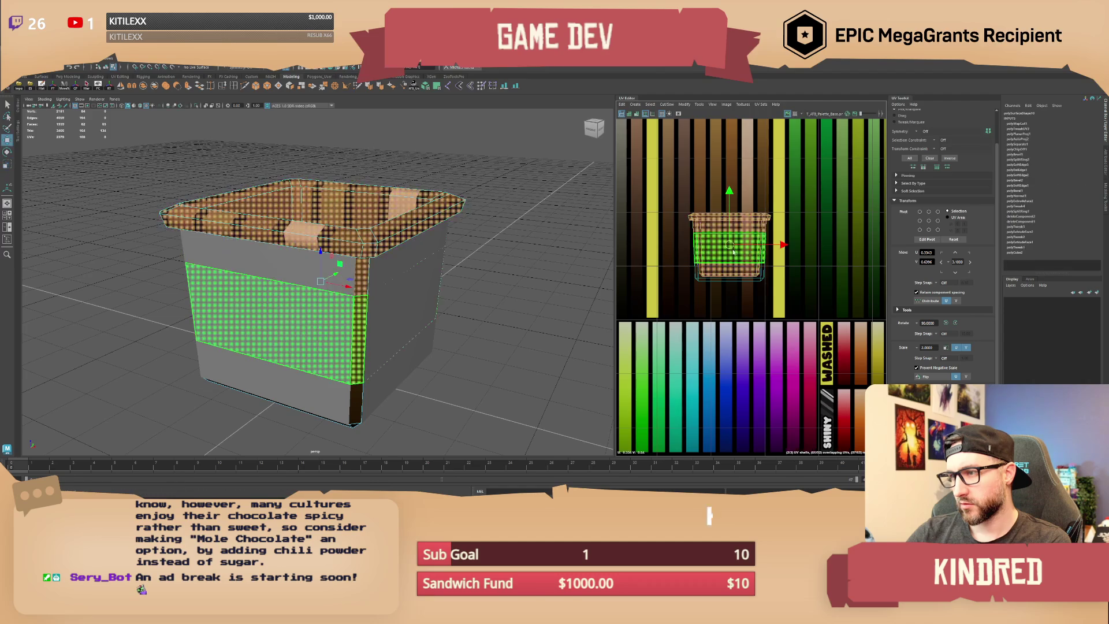
scroll(730, 247, down, 2)
Step: Shrink the side UVs and place them on the white palette swatch
mouse_move(752, 252)
mouse_down()
mouse_move(737, 300)
mouse_move(757, 315)
mouse_up()
scroll(757, 315, up, 2)
scroll(746, 259, down, 1)
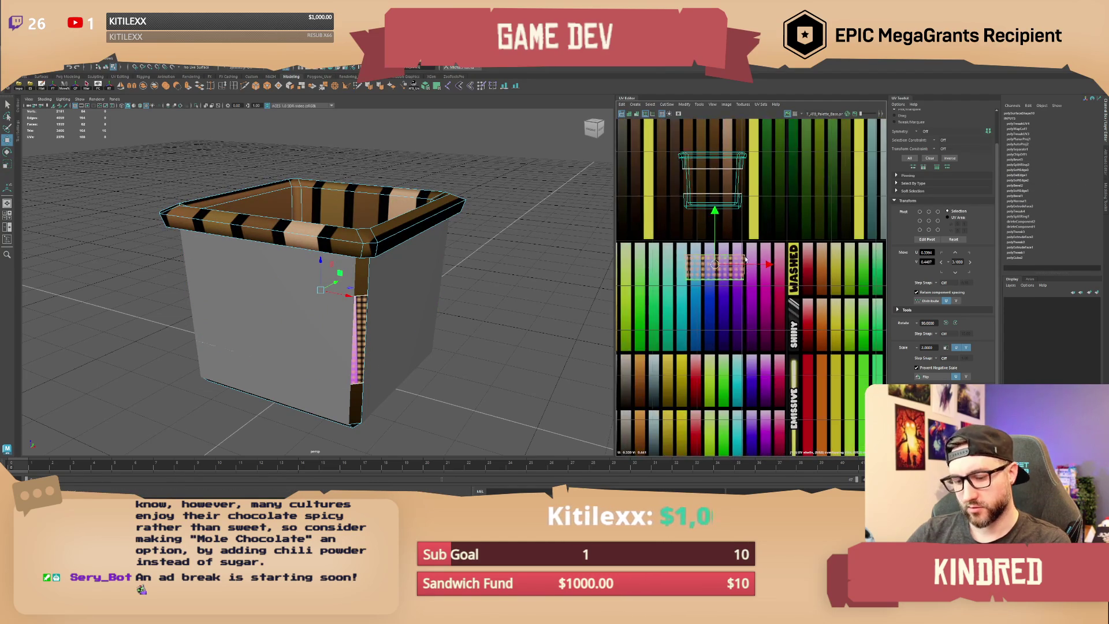
drag(717, 270, 688, 282)
scroll(720, 263, down, 2)
mouse_move(718, 264)
mouse_down()
mouse_move(753, 215)
mouse_move(714, 173)
mouse_move(714, 215)
mouse_up()
scroll(755, 213, up, 4)
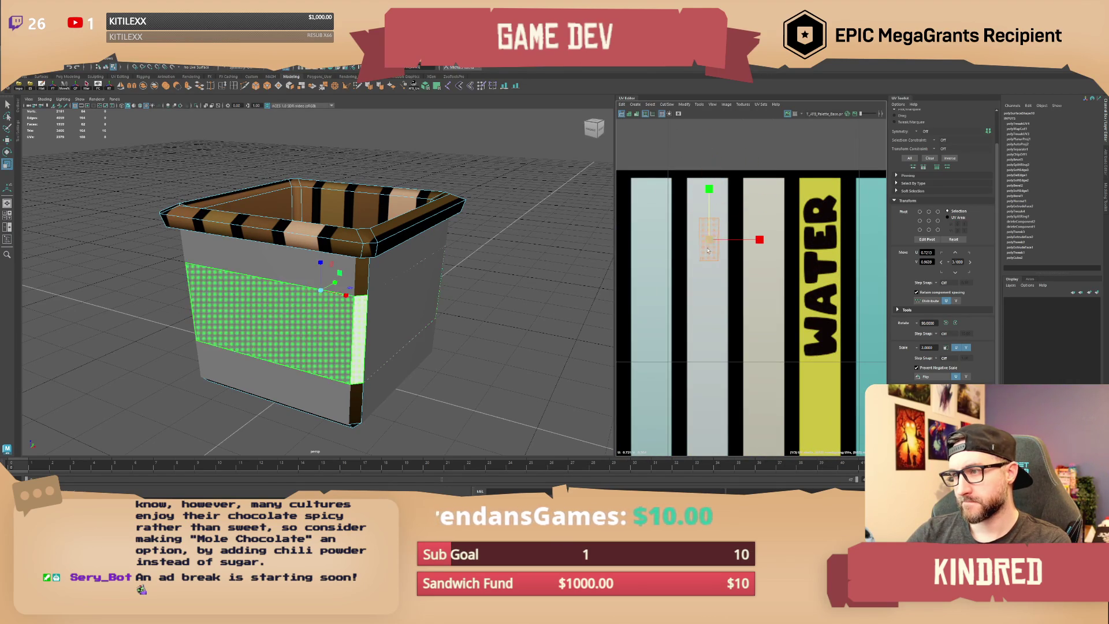
Step: Move the rim UVs onto the light blue palette column
key(F8)
scroll(807, 218, down, 5)
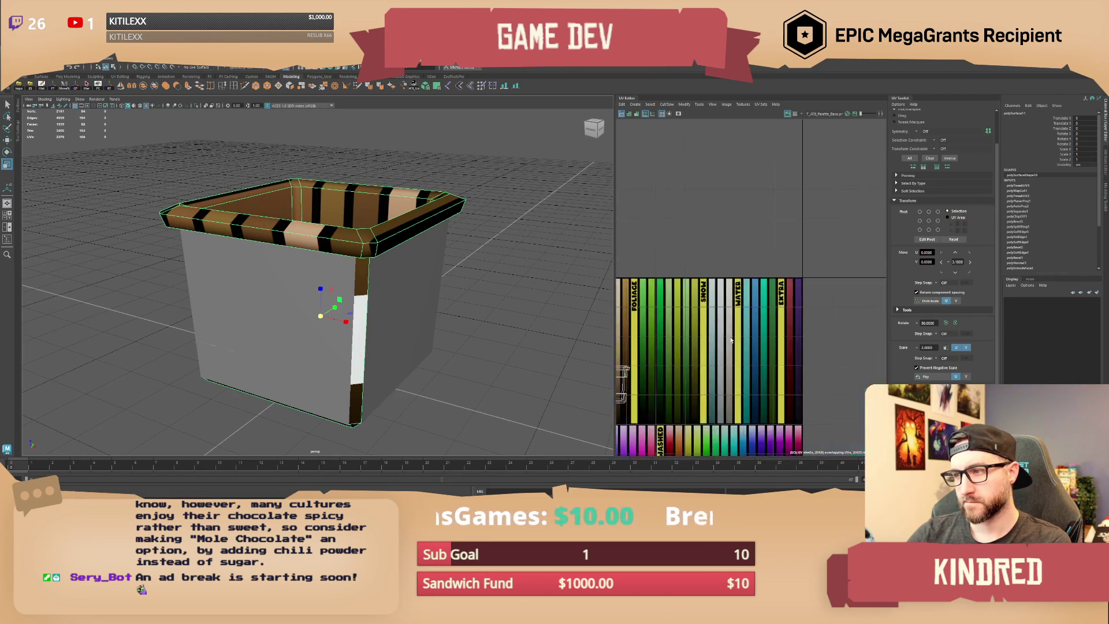
key(F11)
scroll(747, 253, down, 1)
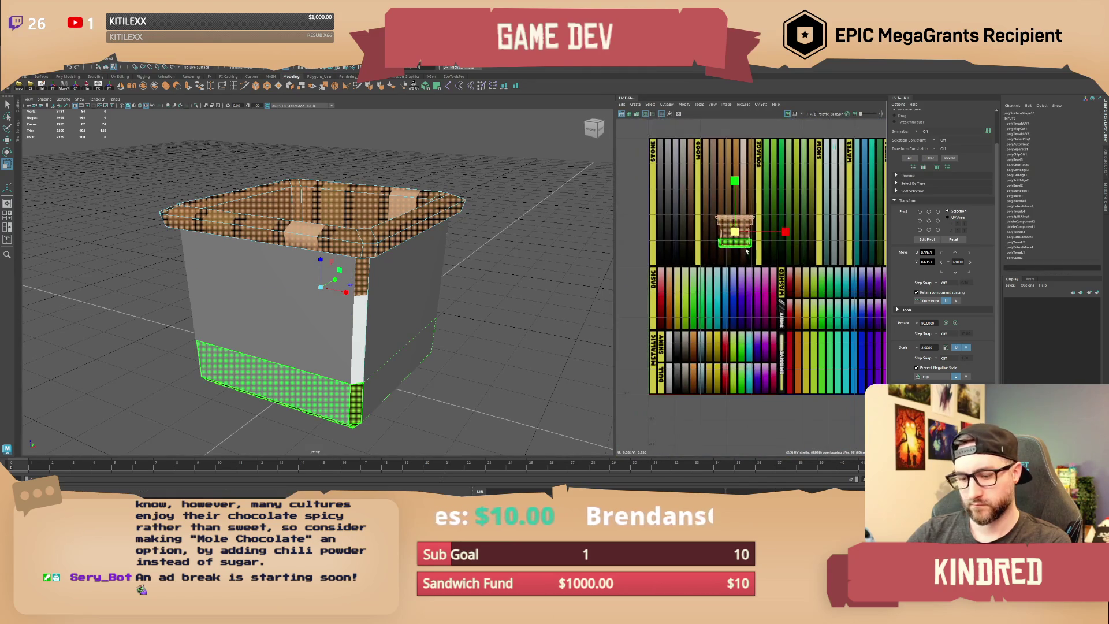
drag(735, 236, 722, 288)
scroll(722, 289, up, 4)
key(r)
scroll(733, 326, down, 1)
scroll(733, 326, down, 3)
key(w)
mouse_move(692, 275)
mouse_down()
mouse_move(680, 262)
mouse_move(721, 263)
mouse_up()
scroll(695, 271, up, 5)
Step: Move the box's top face UVs up onto the blue palette column
key(r)
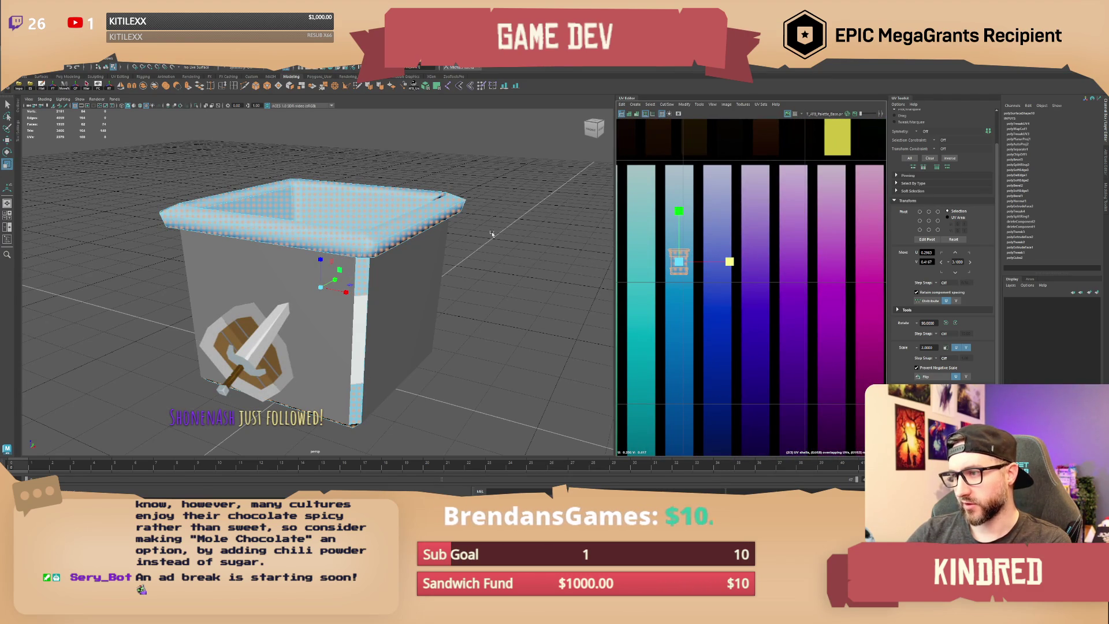
click(545, 249)
scroll(339, 255, down, 5)
click(338, 255)
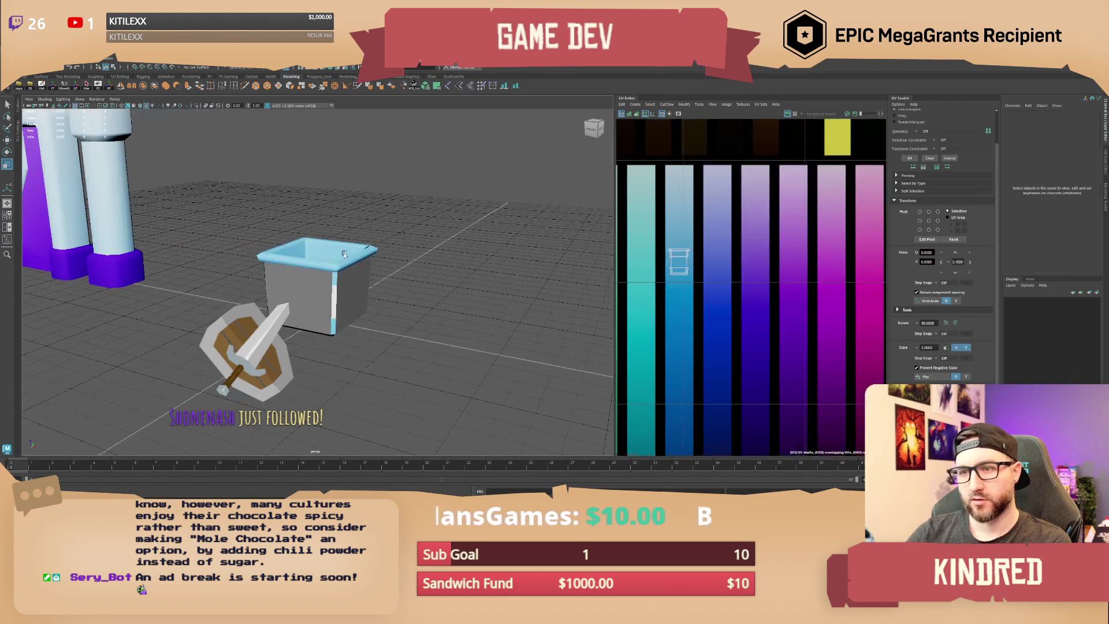
click(324, 252)
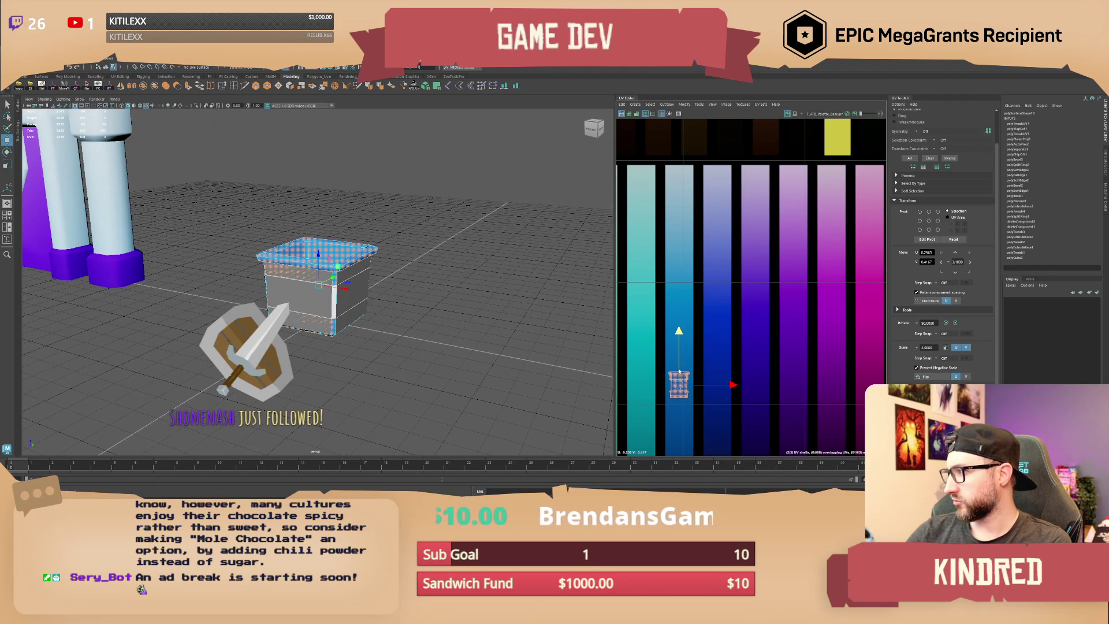
click(602, 355)
mouse_move(602, 355)
alt+mouse_down()
mouse_move(414, 253)
mouse_move(507, 255)
mouse_move(426, 257)
alt+mouse_up()
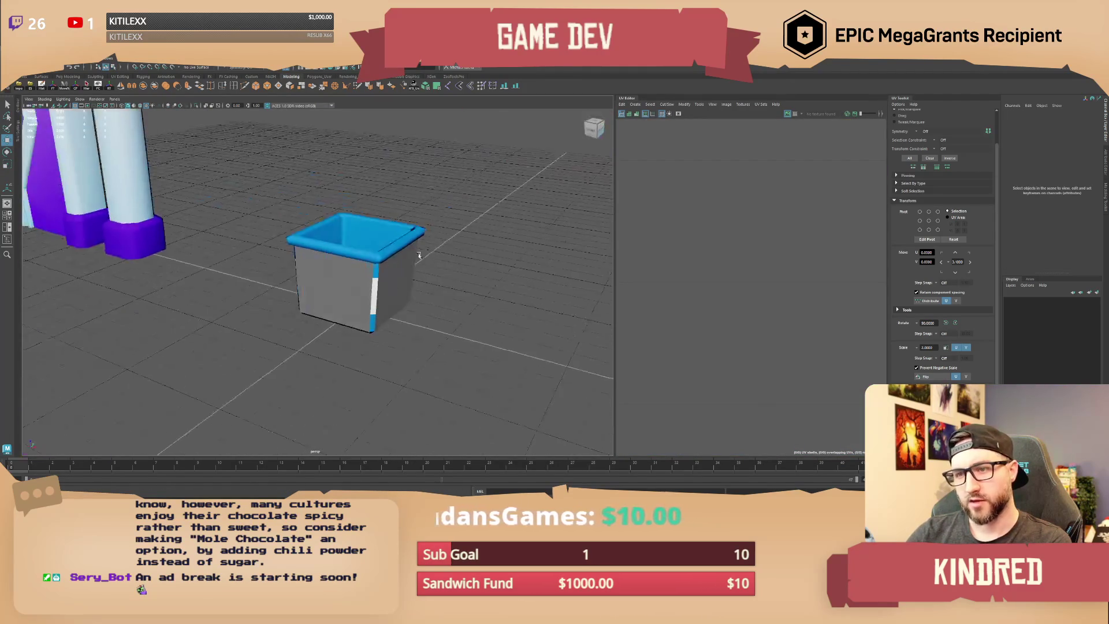
key(ctrl+z)
click(678, 387)
drag(679, 412, 679, 367)
Step: Select the bottom row of side UVs for the lower blue stripe
key(F8)
scroll(754, 326, up, 3)
drag(665, 275, 689, 333)
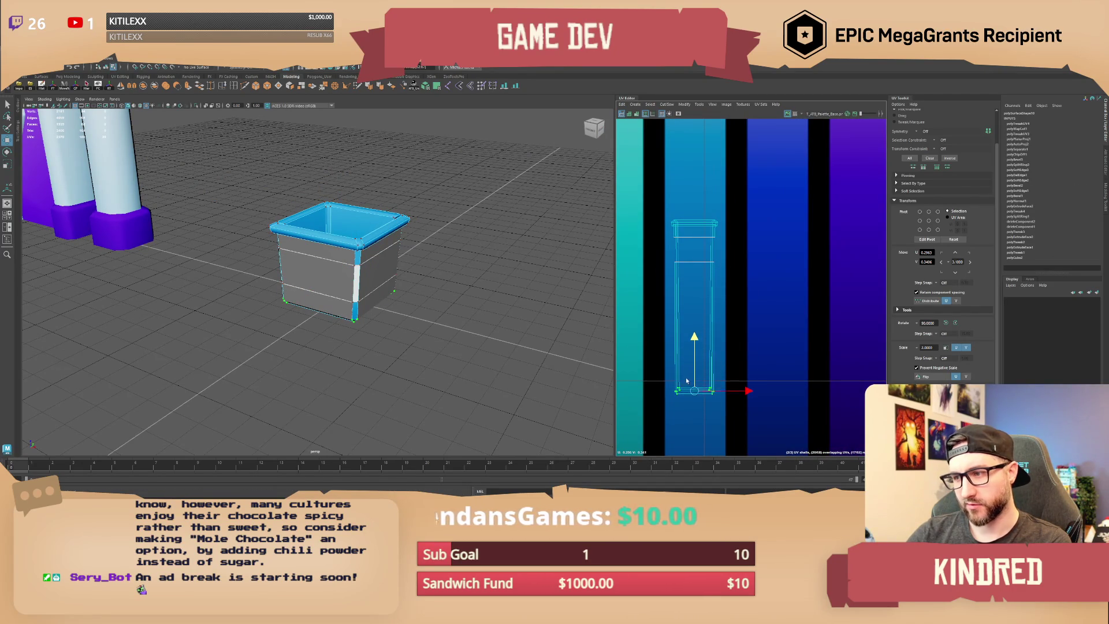
right_drag(358, 249, 375, 272)
scroll(421, 242, up, 3)
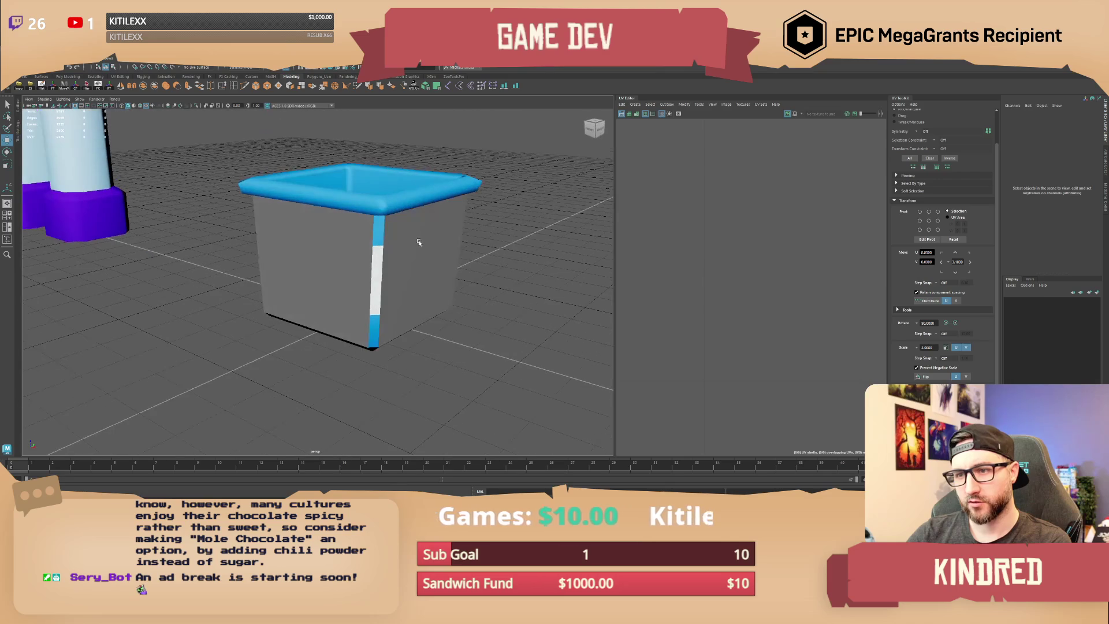
Step: Isolate the box and orbit around it to check the striped sides
click(196, 107)
click(439, 282)
scroll(438, 283, down, 3)
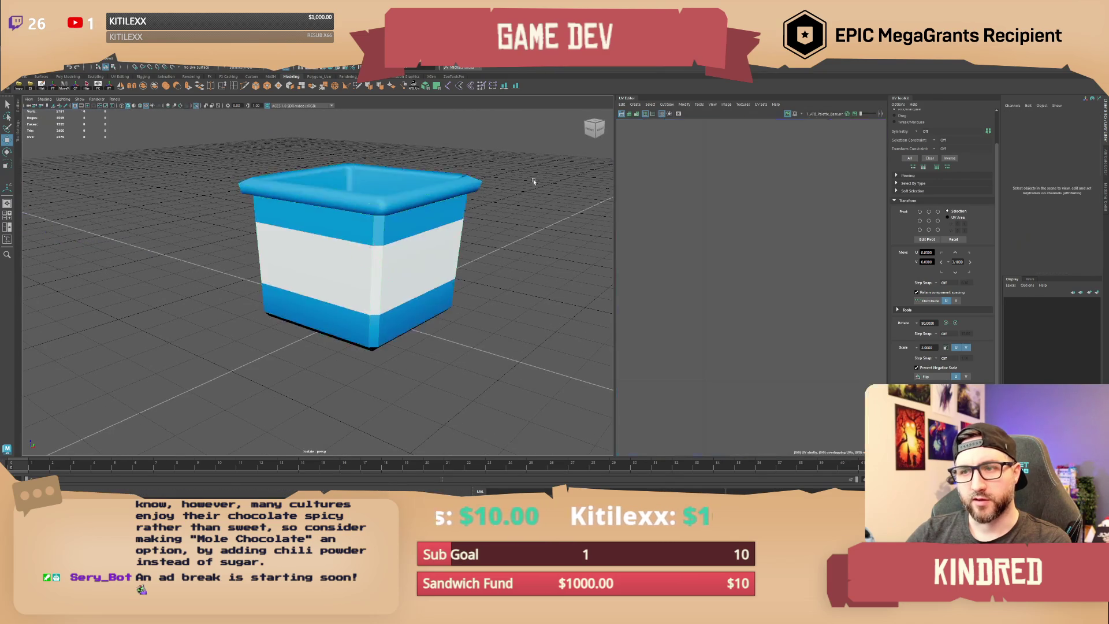
mouse_move(439, 282)
alt+mouse_down()
mouse_move(567, 273)
mouse_move(364, 294)
alt+mouse_up()
scroll(364, 295, up, 3)
scroll(364, 295, up, 3)
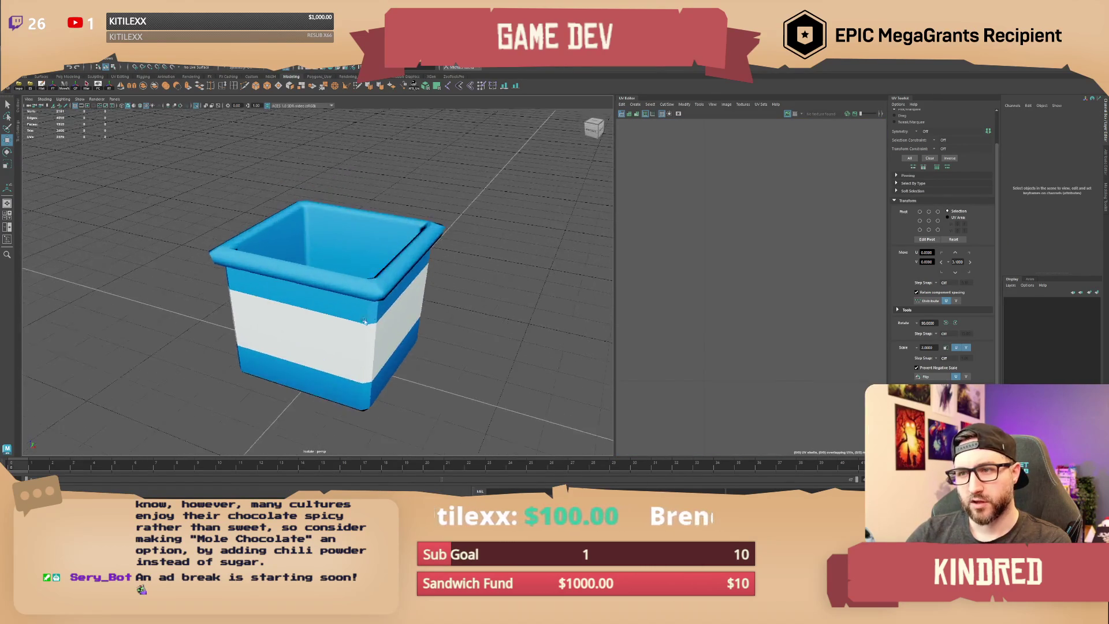
alt+drag(448, 242, 379, 225)
Step: Apply Soften Edge to the box and inspect the now-grey side walls from several angles
click(379, 226)
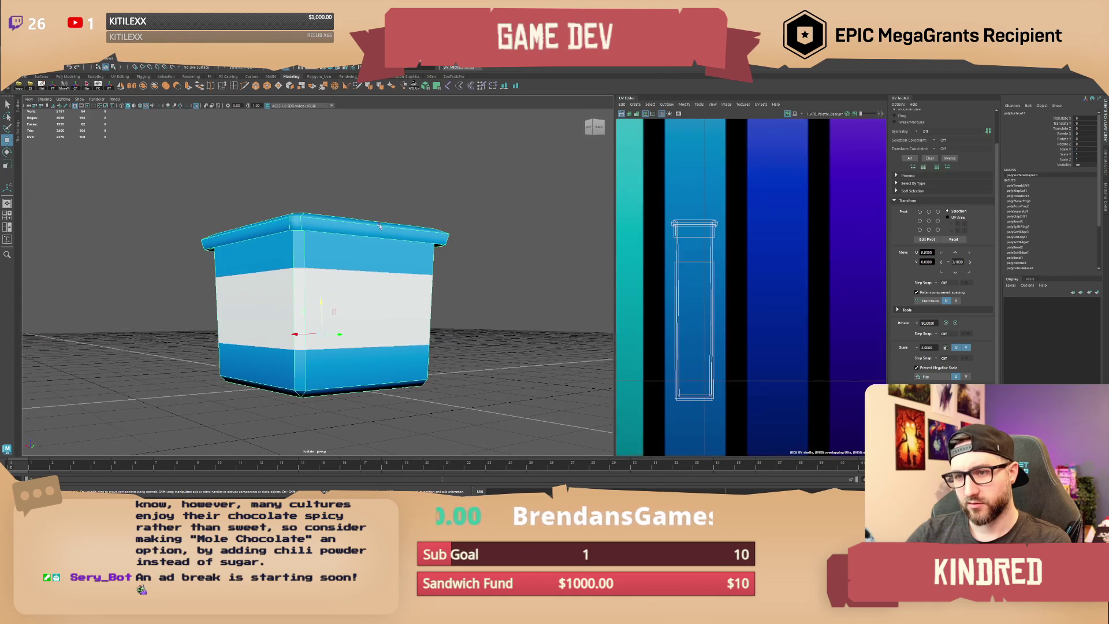
click(384, 88)
mouse_move(428, 332)
alt+mouse_down()
mouse_move(384, 336)
mouse_move(419, 315)
mouse_move(424, 331)
mouse_move(503, 324)
mouse_move(366, 325)
mouse_move(495, 309)
mouse_move(396, 300)
alt+mouse_up()
click(424, 331)
click(393, 297)
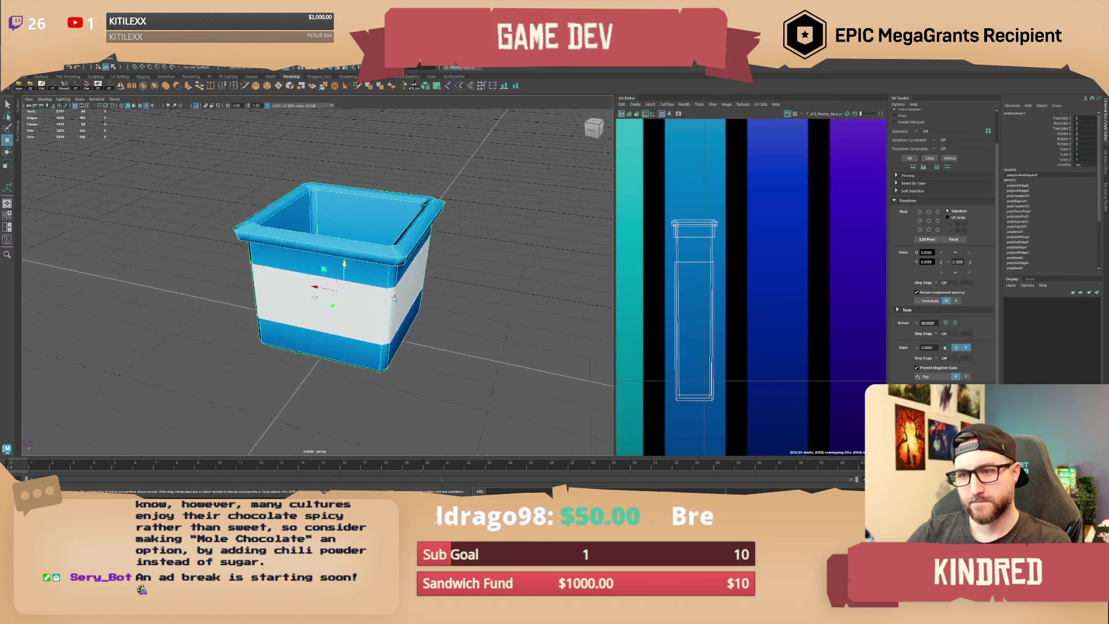
scroll(354, 302, up, 3)
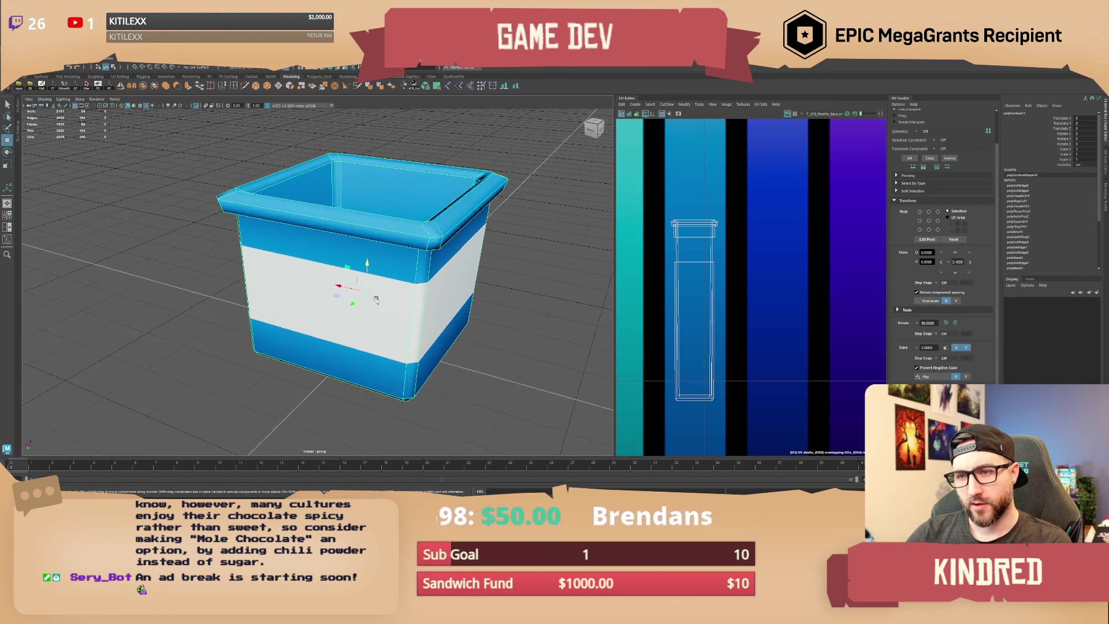
alt+drag(353, 301, 392, 297)
click(200, 110)
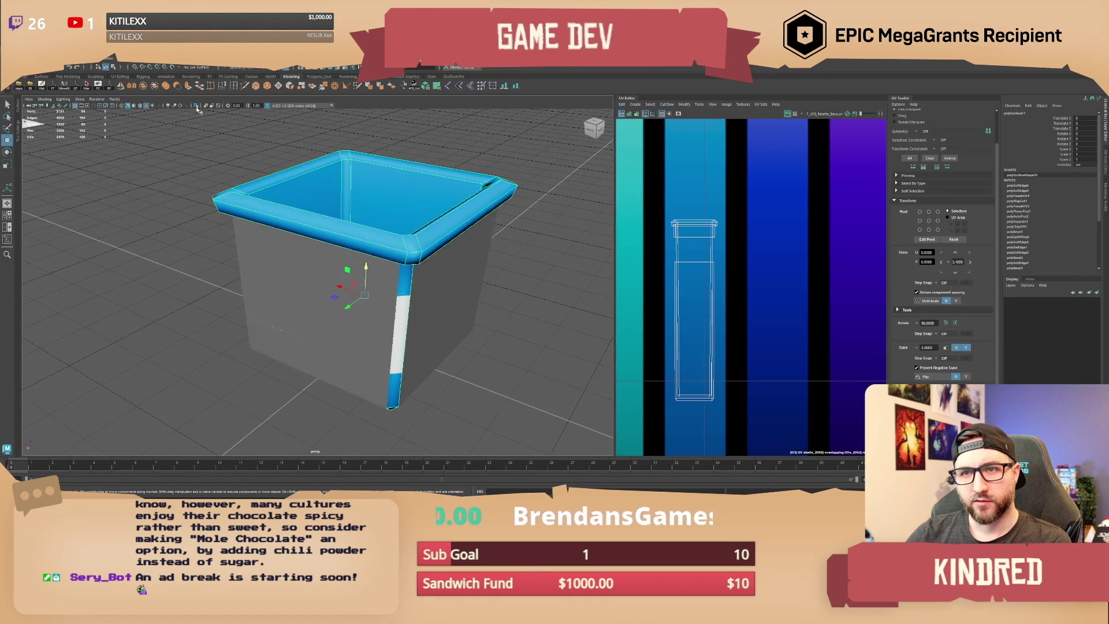
scroll(373, 304, down, 2)
alt+drag(372, 304, 370, 275)
click(369, 275)
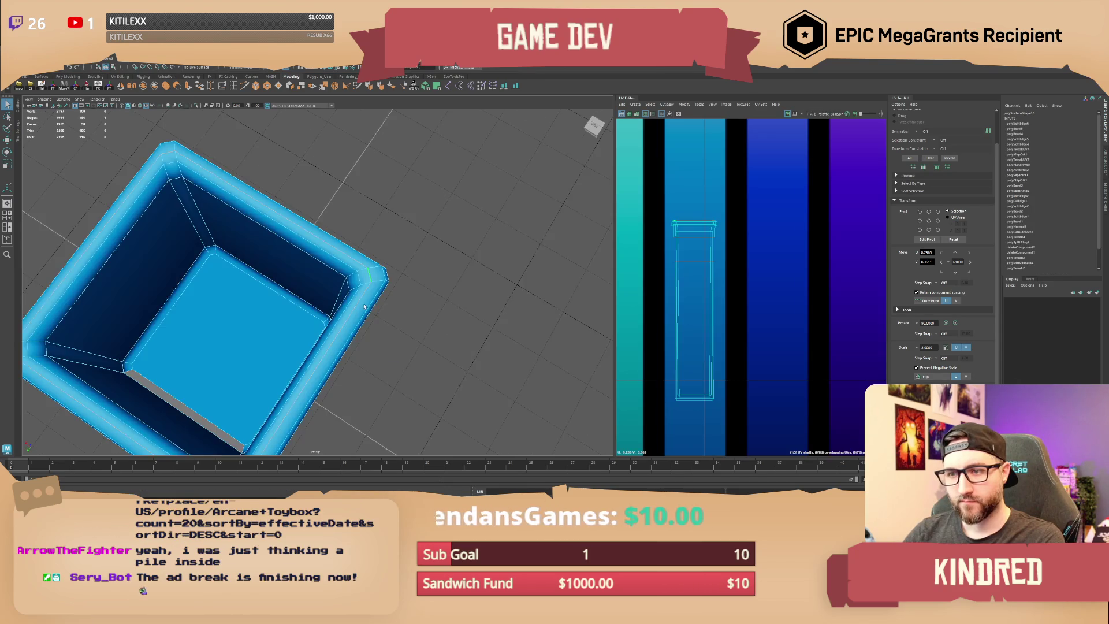
Step: Return the box to Object Mode and clear the selection
mouse_move(369, 249)
alt+mouse_down()
mouse_move(358, 283)
mouse_move(350, 260)
alt+mouse_up()
right_click(350, 260)
right_click(351, 261)
right_drag(351, 261, 376, 249)
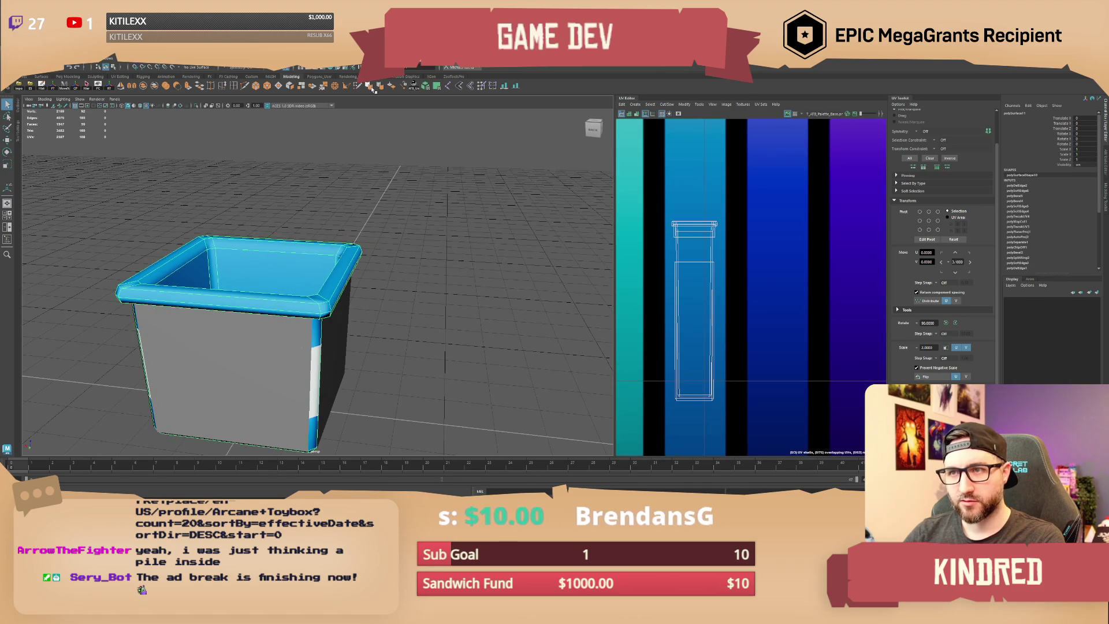
click(396, 204)
mouse_move(397, 203)
alt+mouse_down()
mouse_move(397, 249)
mouse_move(417, 262)
alt+mouse_up()
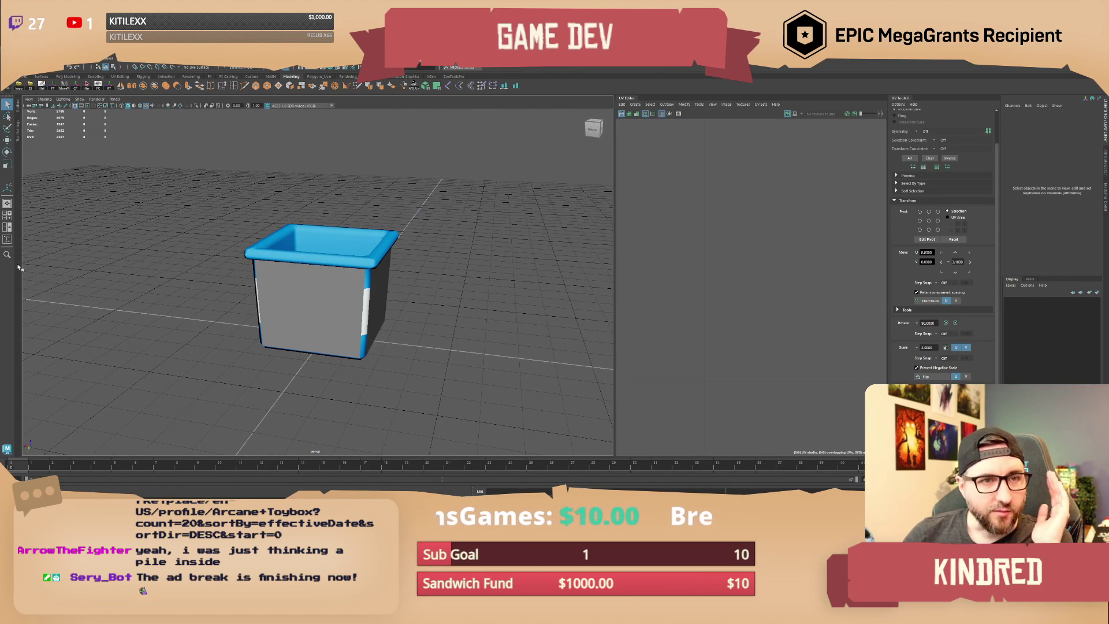
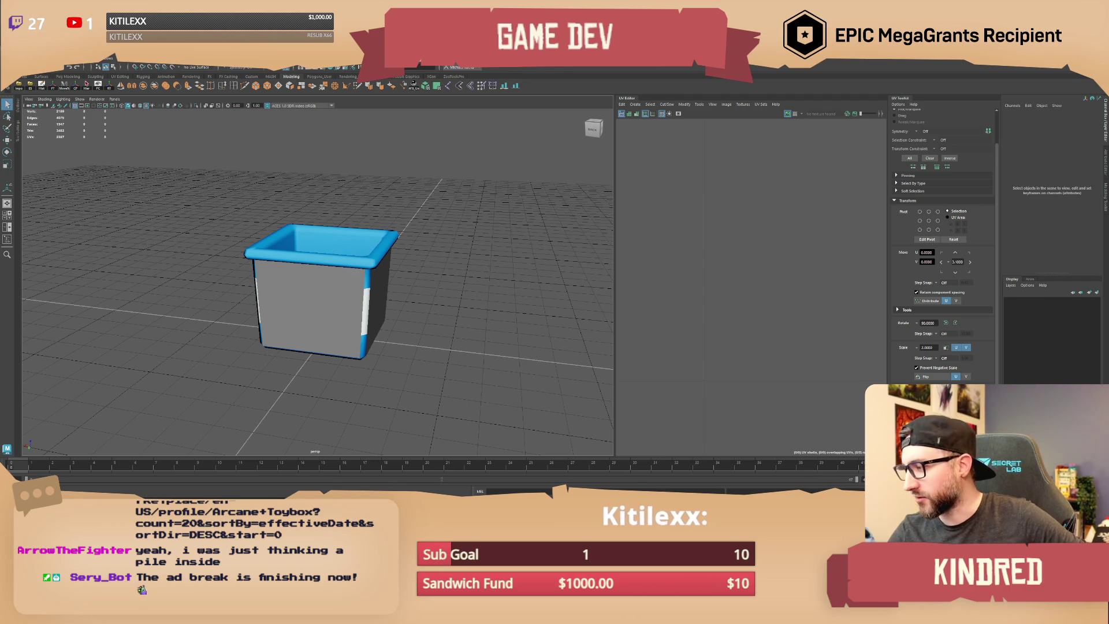
Step: Switch from the Maya crate model to the Chocolate Factory Jam board in the browser
key(alt+Tab)
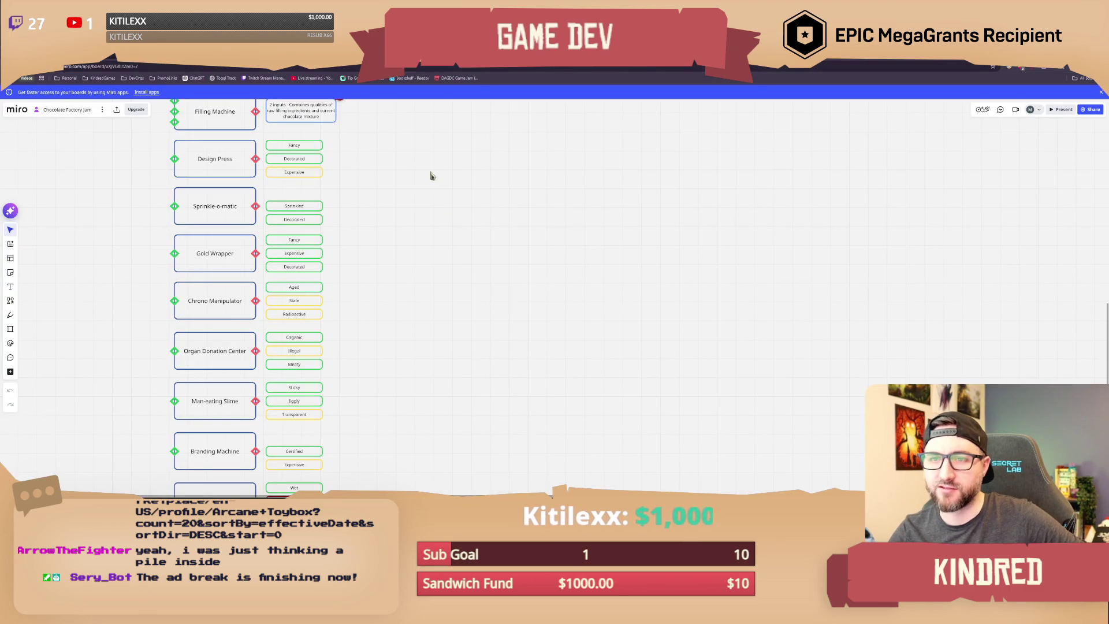
Step: Rename the Egg? ingredient sticky to Milk
scroll(436, 405, down, 5)
scroll(437, 405, up, 5)
scroll(787, 281, right, 4)
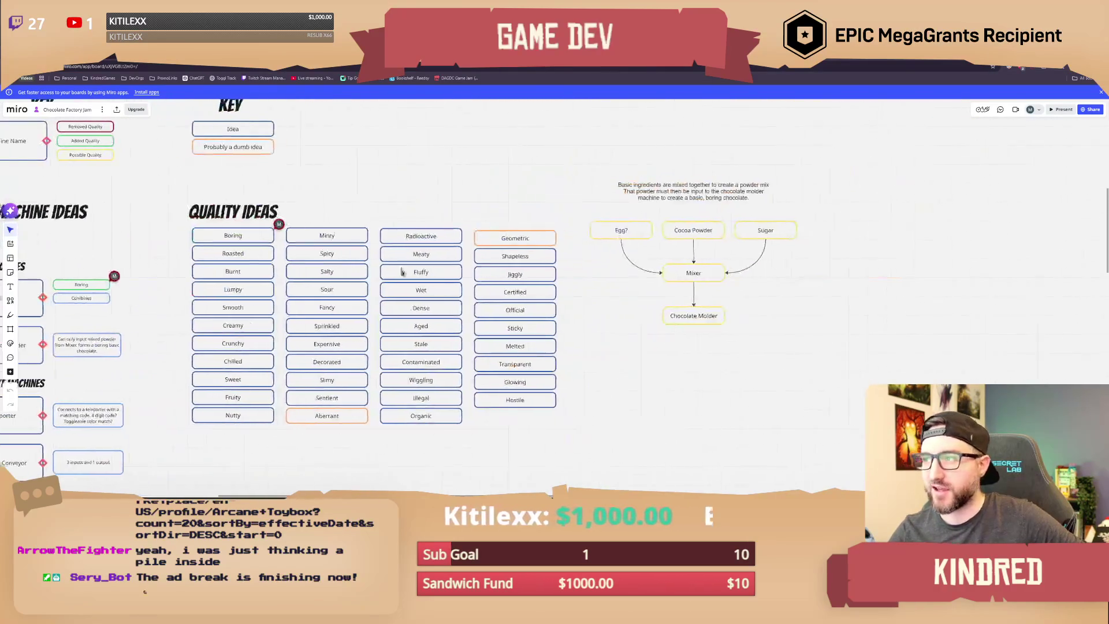
double_click(568, 230)
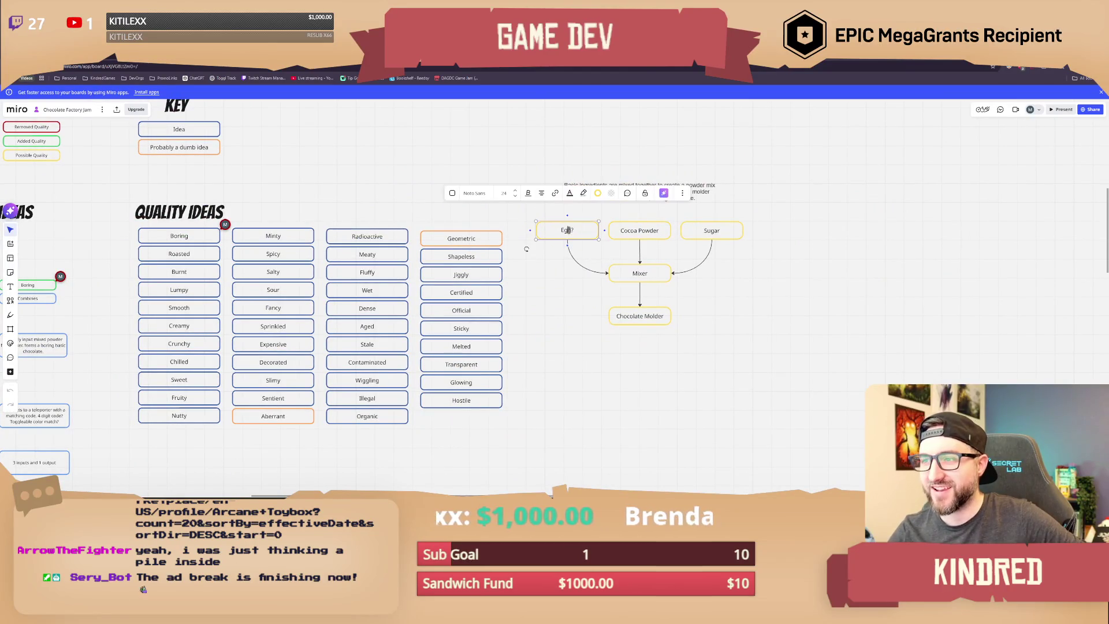
text(Milk)
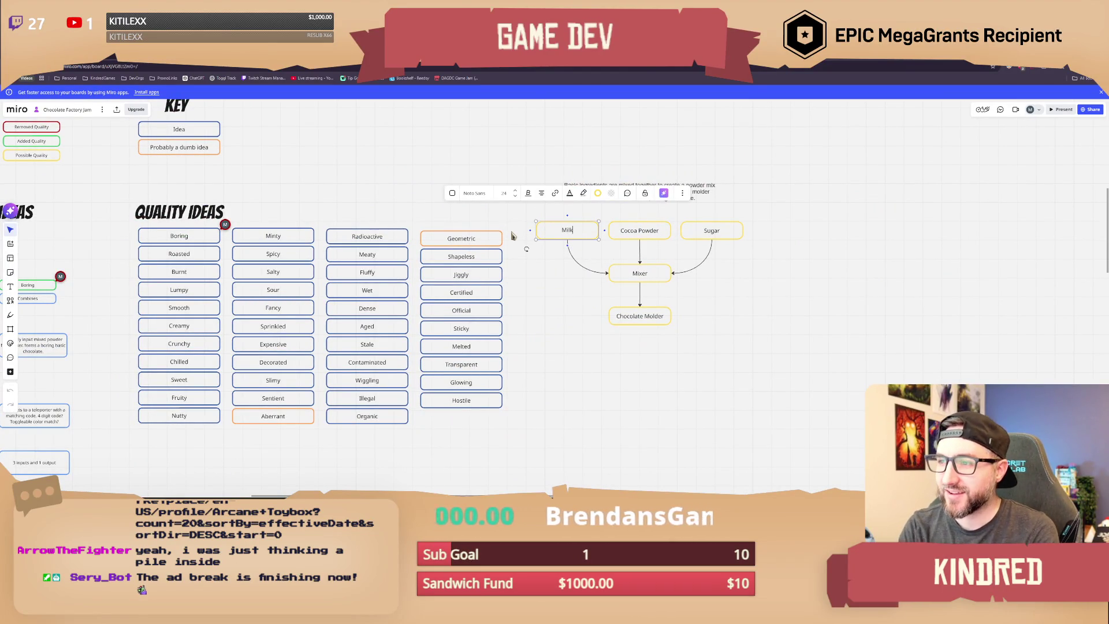
click(539, 338)
Step: Add a copy of the Sugar box beside the original Sugar in the mixer diagram
drag(557, 376, 539, 355)
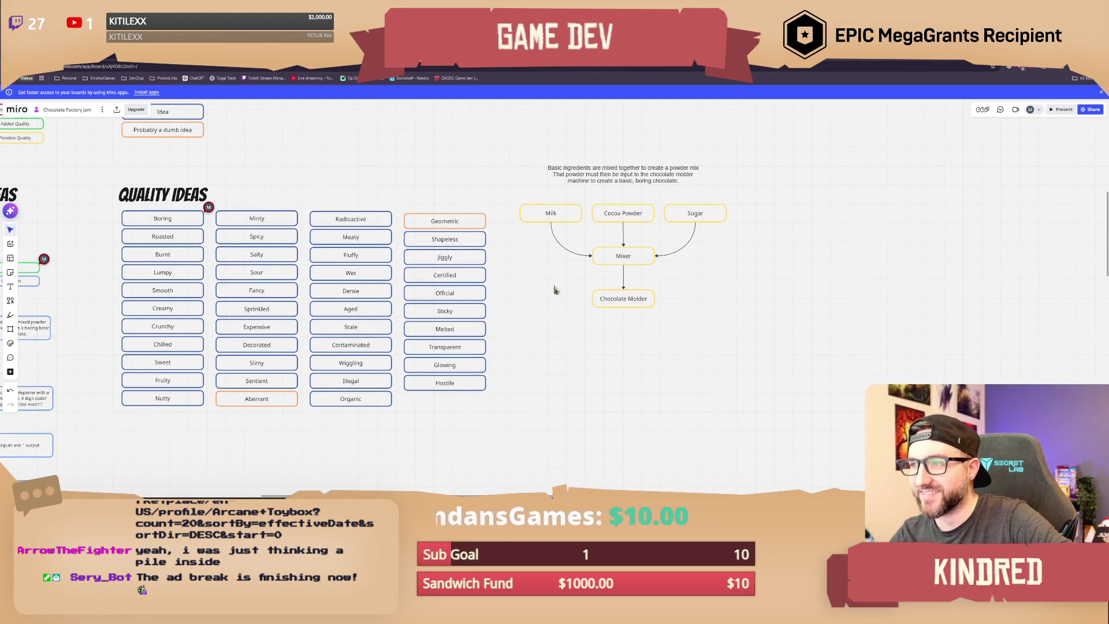
mouse_move(731, 258)
mouse_down()
mouse_move(710, 270)
mouse_move(554, 276)
mouse_up()
click(558, 242)
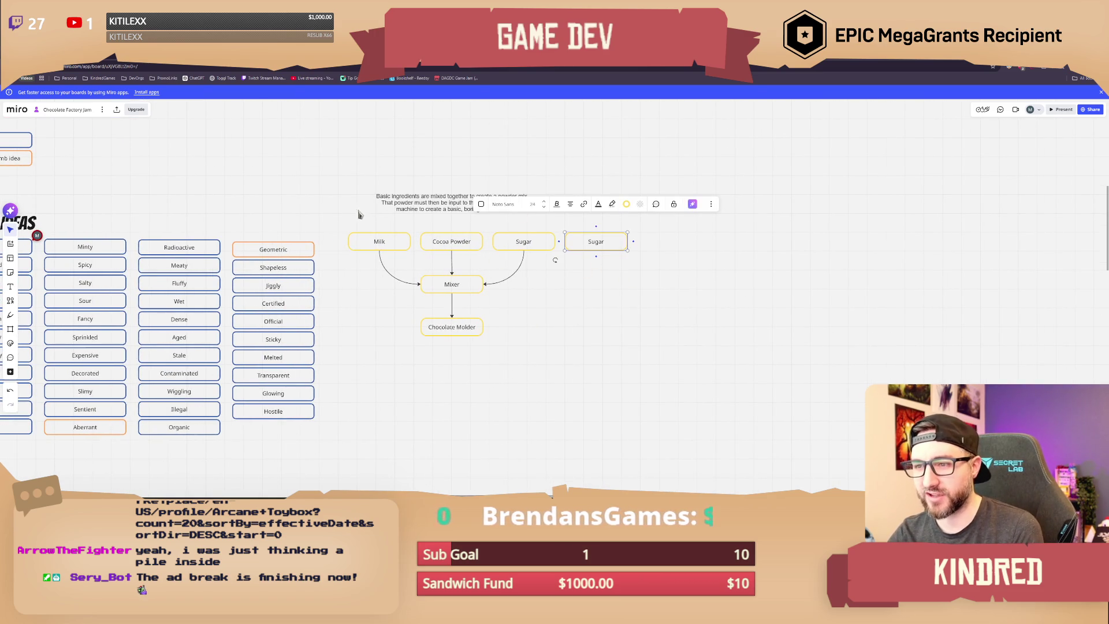
Step: Select Mixer, Chocolate Molder and their connectors, then clear the selection
scroll(364, 221, right, 1)
mouse_move(331, 144)
mouse_down()
mouse_move(518, 228)
mouse_move(626, 259)
mouse_up()
drag(556, 408, 364, 250)
click(478, 374)
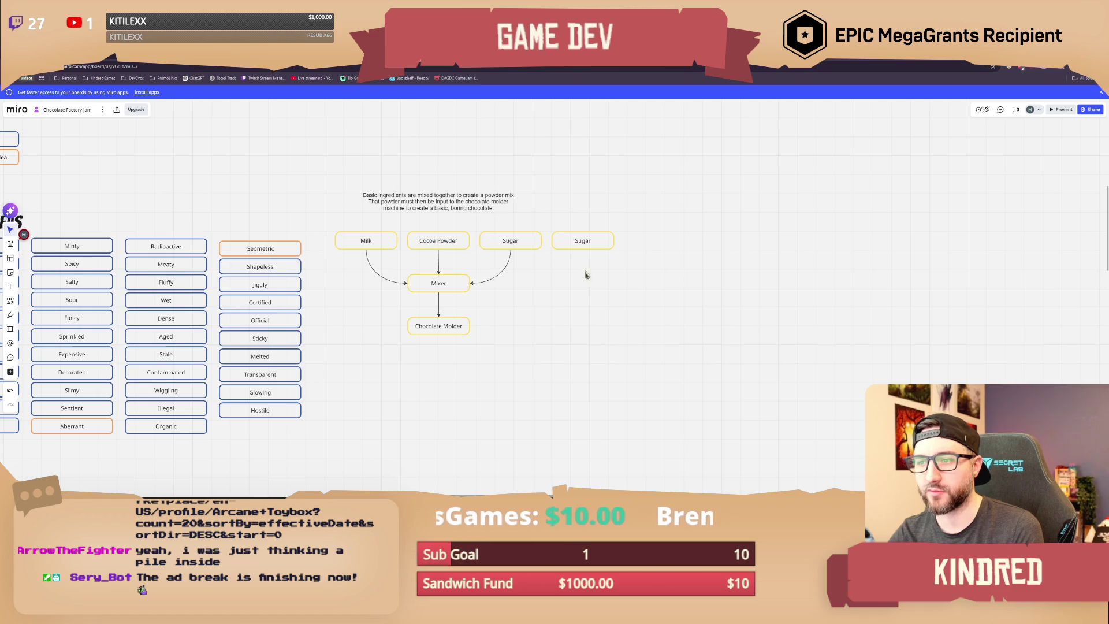
scroll(497, 378, left, 5)
scroll(599, 370, left, 3)
ctrl+scroll(512, 366, down, 3)
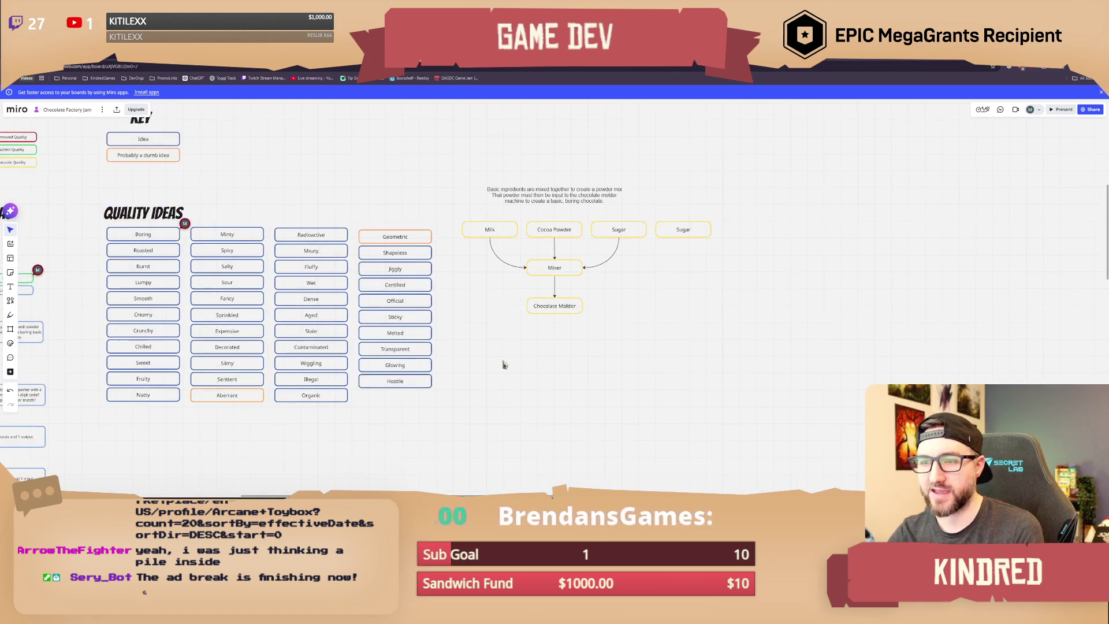
scroll(711, 351, left, 5)
Step: Select the Quality Ideas grid, then the basic and transport machine entries
drag(306, 185, 636, 399)
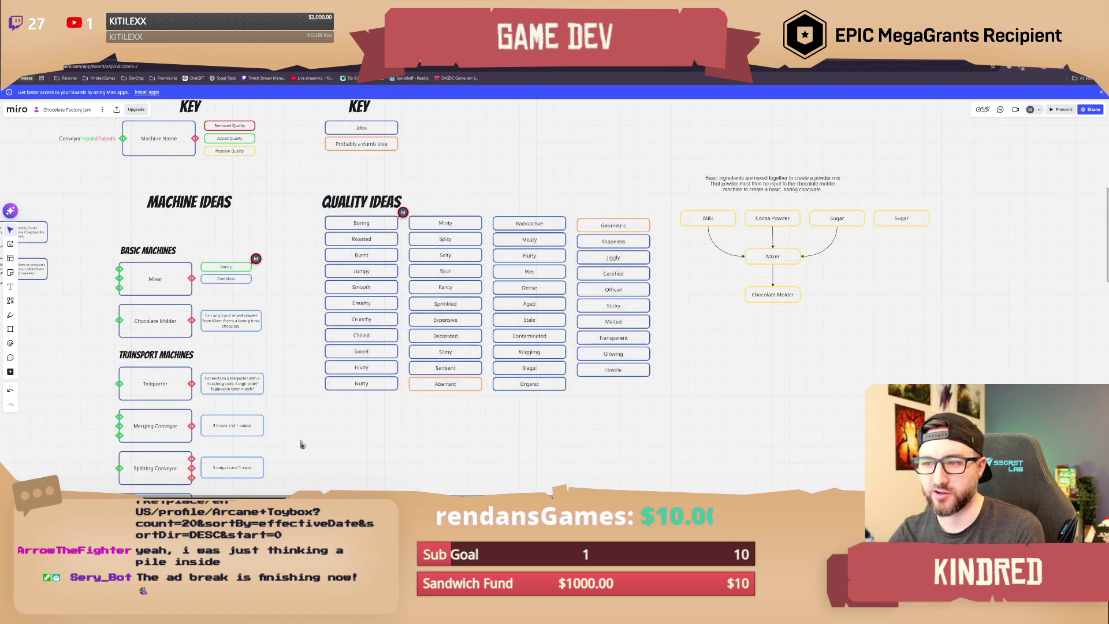
scroll(364, 296, left, 3)
scroll(364, 296, down, 2)
mouse_move(387, 196)
mouse_down()
mouse_move(292, 280)
mouse_move(196, 408)
mouse_up()
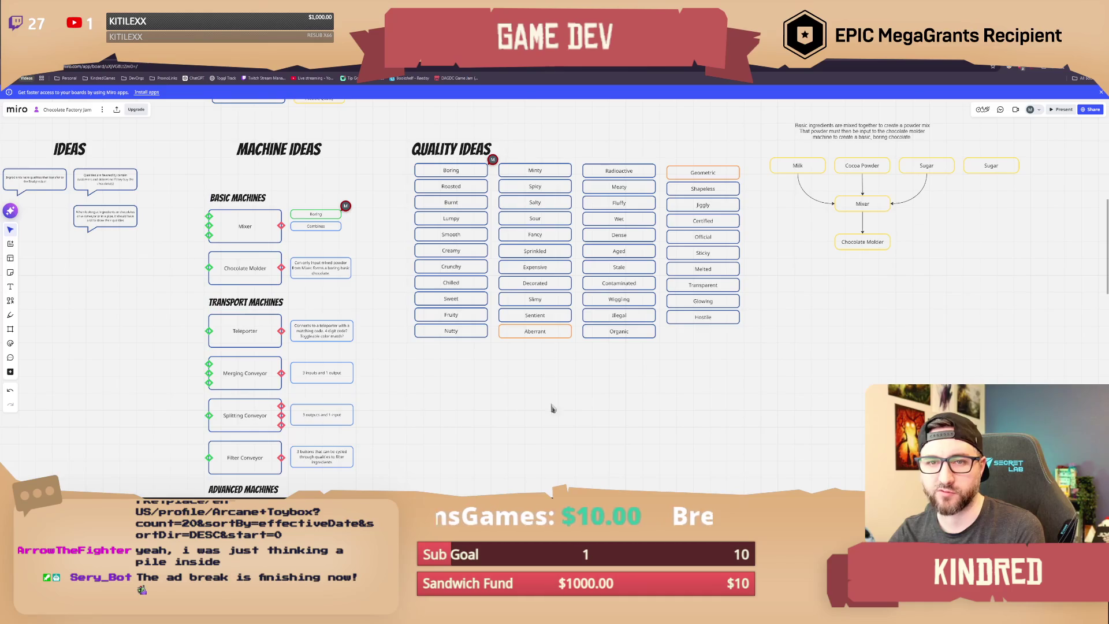
scroll(792, 345, up, 2)
scroll(678, 411, right, 5)
ctrl+scroll(673, 354, up, 3)
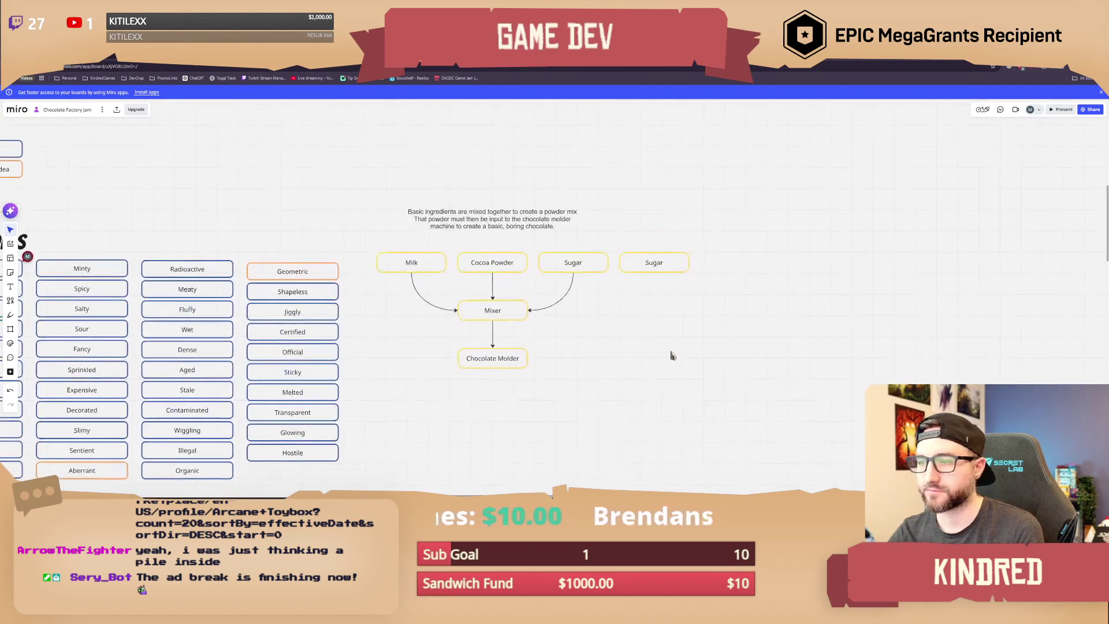
Step: Rename the copied Sugar box to Chili Powder and connect it into the Mixer
double_click(626, 253)
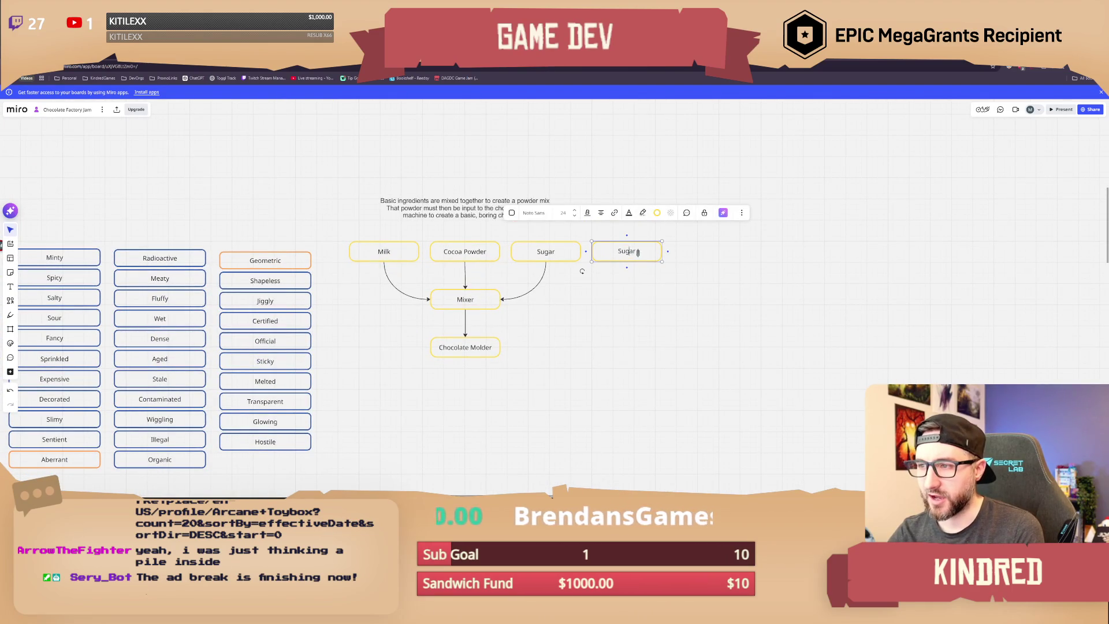
text(Chili)
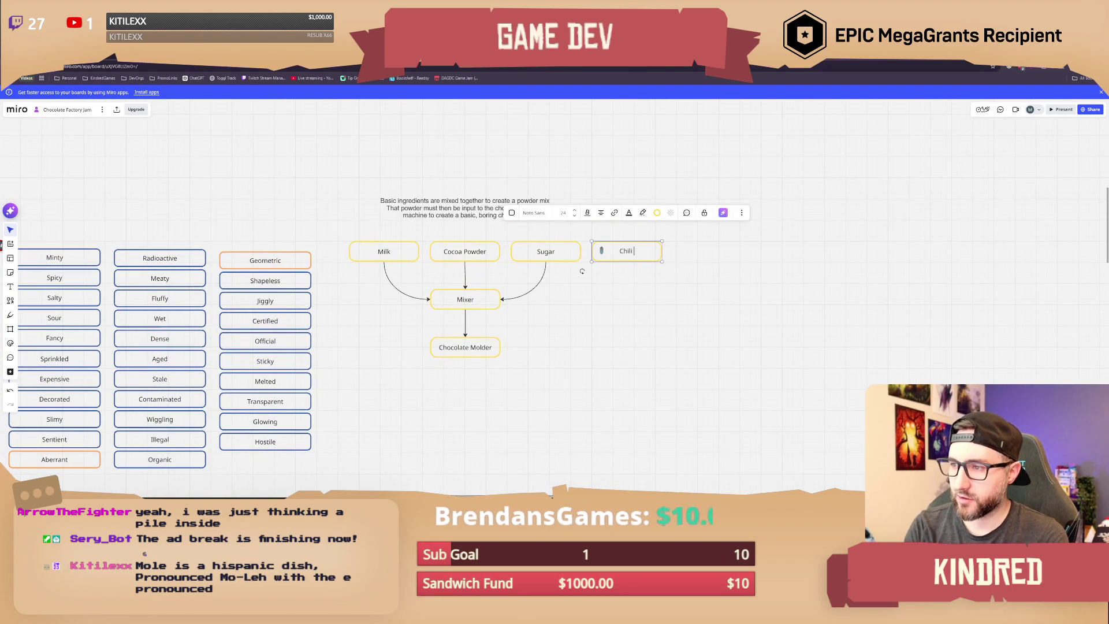
text( Powder)
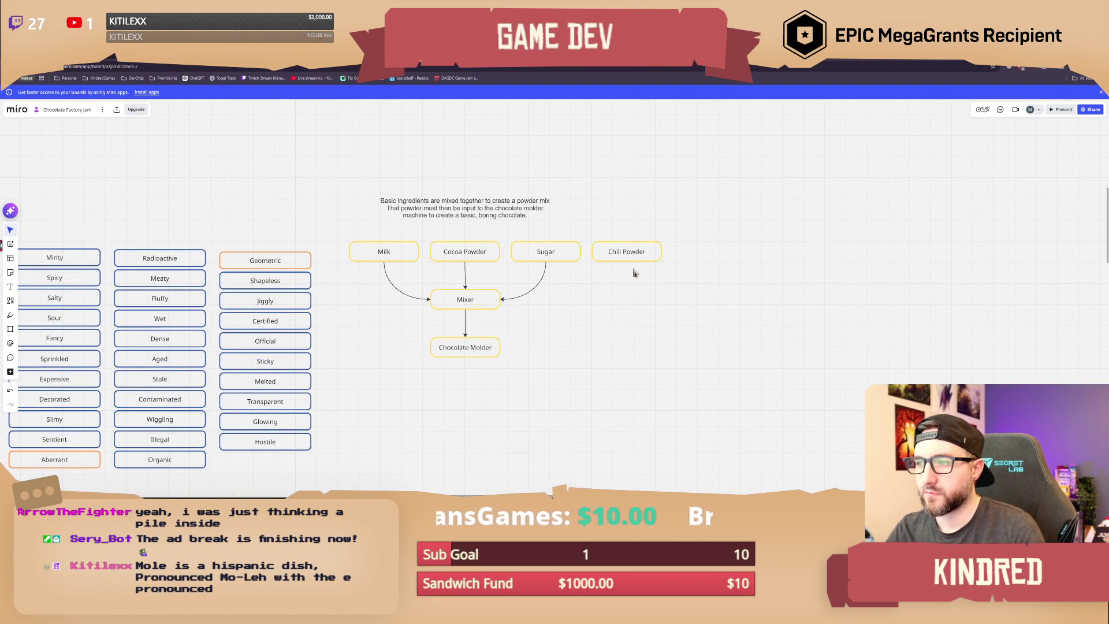
mouse_move(627, 267)
mouse_down()
mouse_move(543, 315)
mouse_move(501, 299)
mouse_up()
click(542, 333)
Step: Select just Mixer, Chocolate Molder and their link, then clear the selection
scroll(587, 339, left, 5)
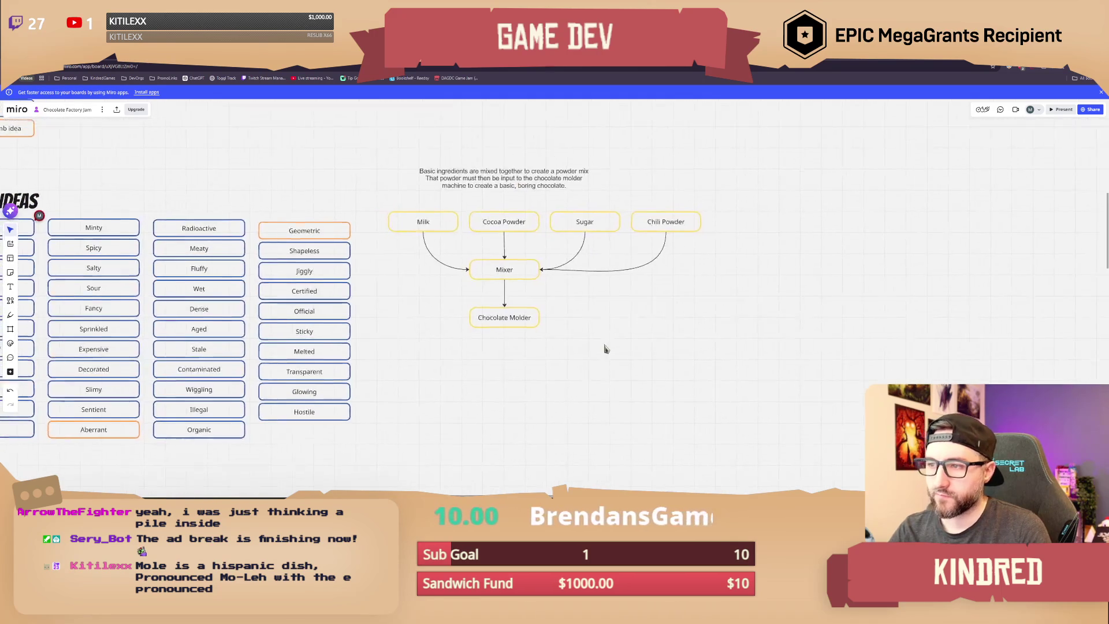
scroll(602, 341, right, 3)
mouse_move(556, 378)
mouse_down()
mouse_move(503, 350)
mouse_move(431, 264)
mouse_up()
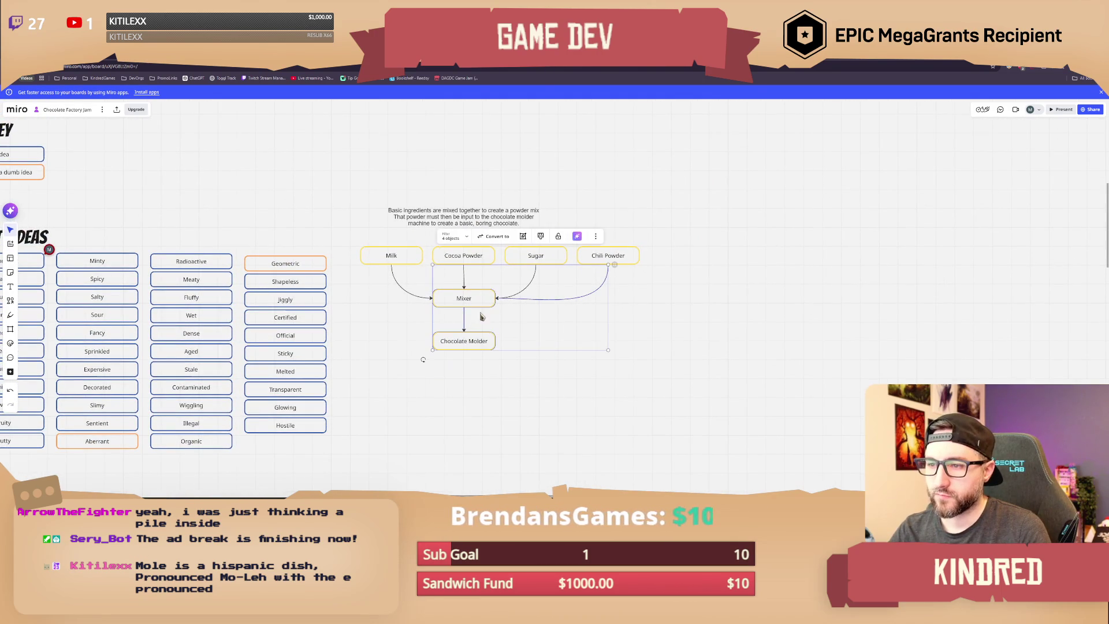
mouse_move(489, 386)
mouse_down()
mouse_move(461, 305)
mouse_move(483, 323)
mouse_move(505, 316)
mouse_up()
click(471, 271)
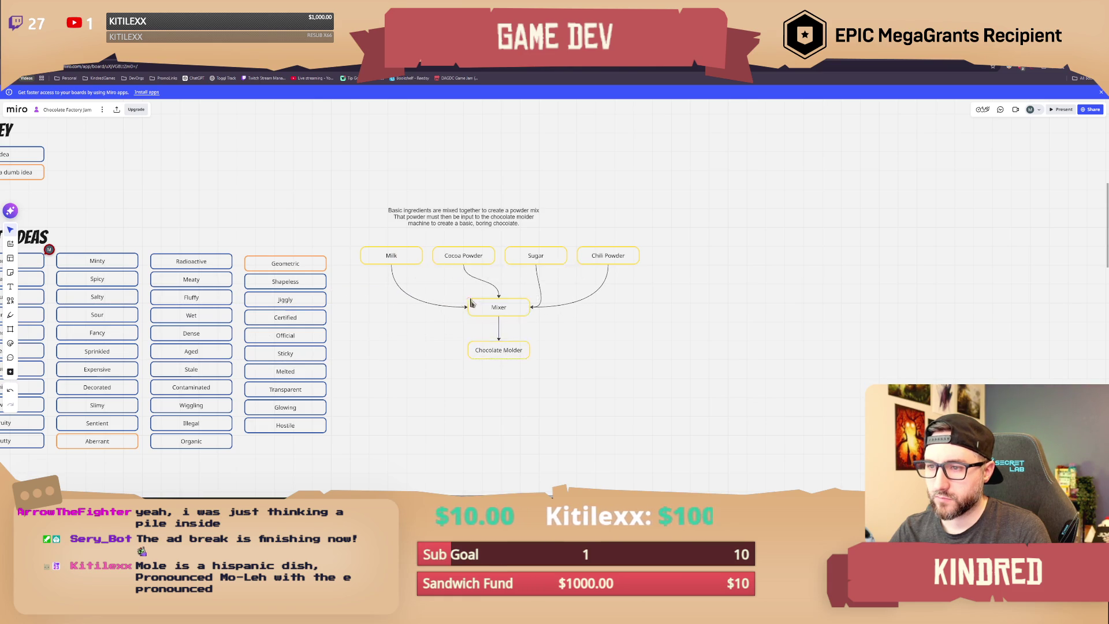
scroll(477, 299, up, 2)
Step: Reattach Cocoa Powder's arrow to Mixer's left side and reposition Mixer and Chocolate Molder
drag(505, 302, 463, 309)
drag(512, 407, 510, 300)
drag(565, 232, 708, 248)
mouse_move(553, 373)
mouse_down()
mouse_move(485, 278)
mouse_move(528, 318)
mouse_up()
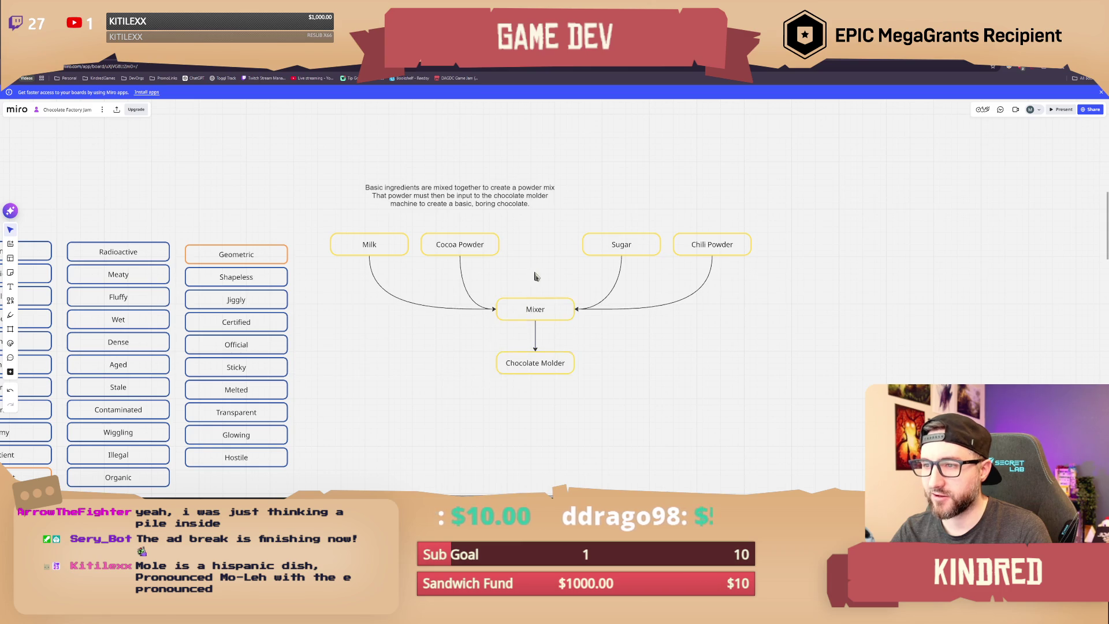
click(583, 299)
scroll(583, 298, down, 3)
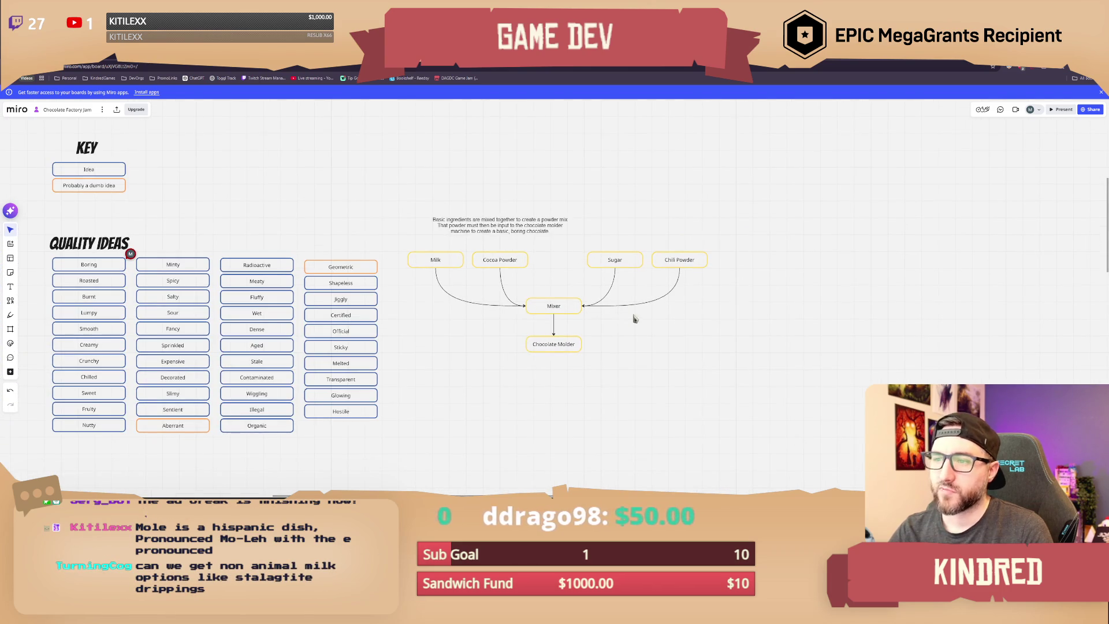
scroll(594, 322, left, 3)
scroll(594, 321, left, 2)
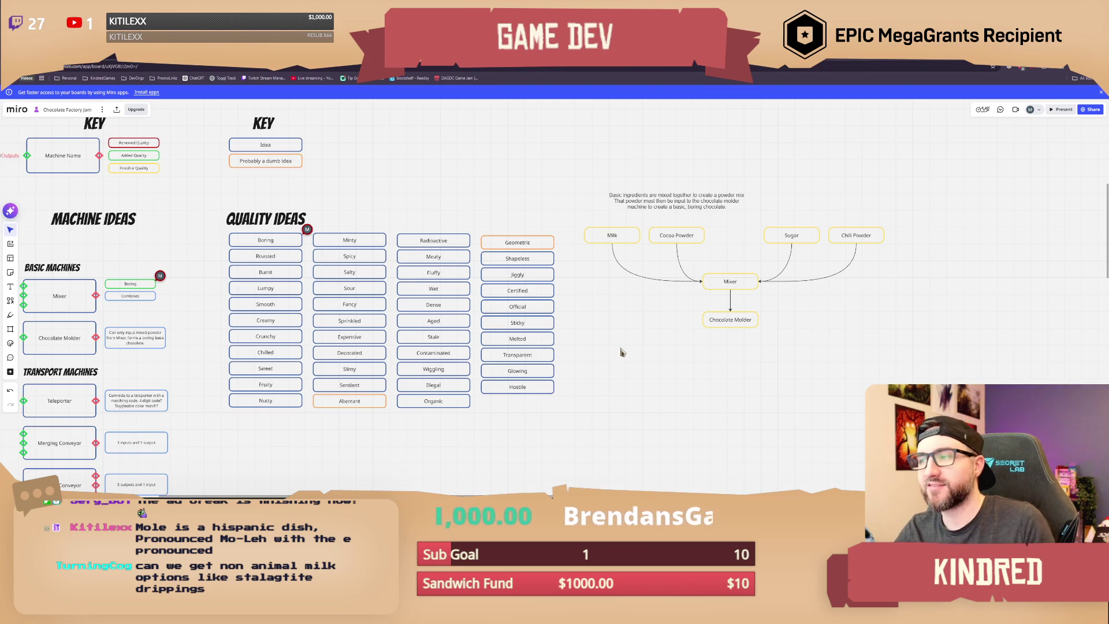
scroll(604, 328, down, 1)
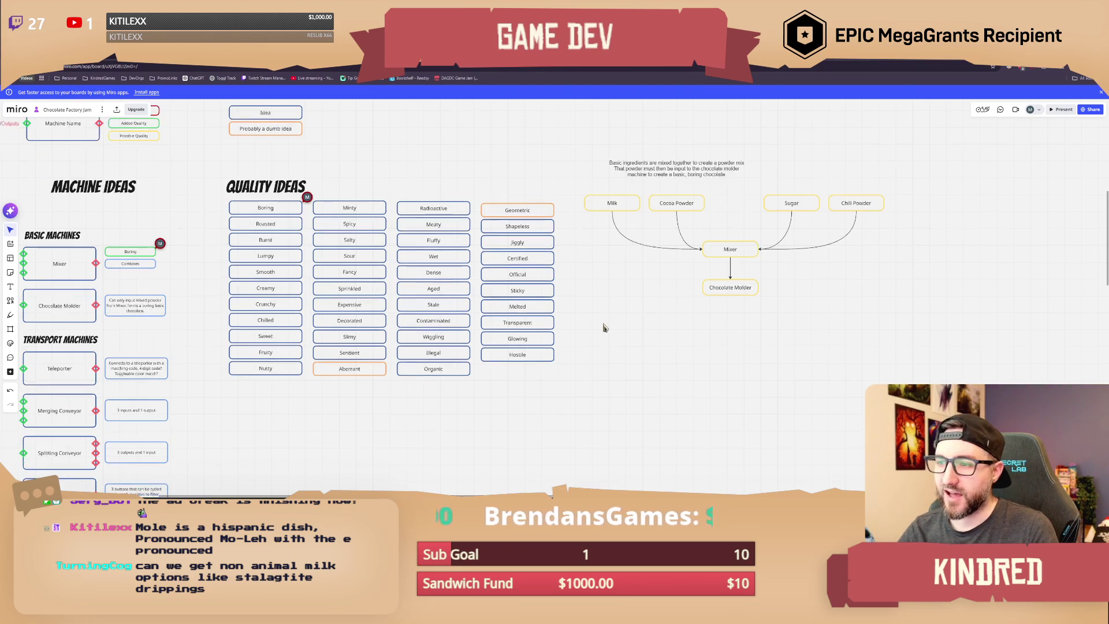
scroll(572, 302, left, 5)
scroll(645, 291, down, 1)
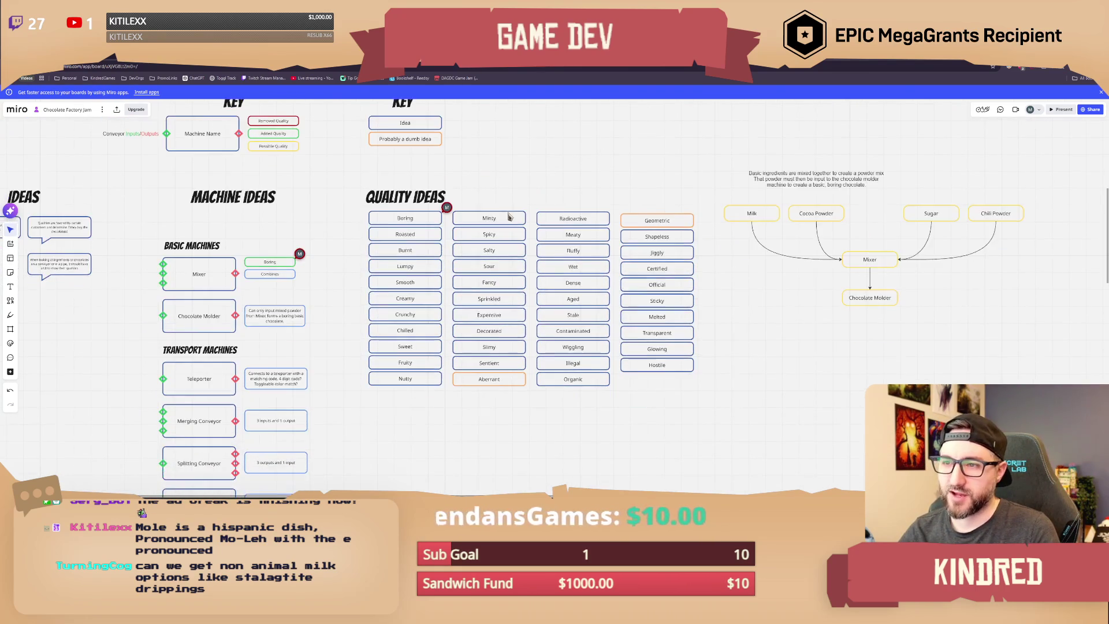
scroll(497, 228, up, 2)
scroll(479, 242, right, 2)
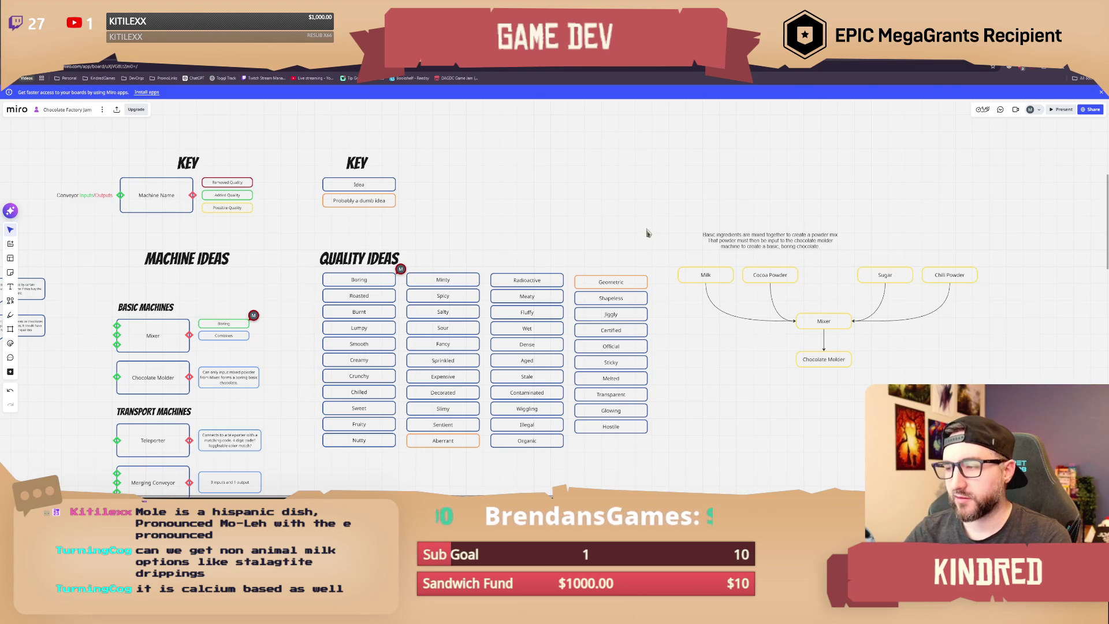
Step: Nudge Mixer and Chocolate Molder right so their connector runs straight
right_drag(646, 228, 621, 203)
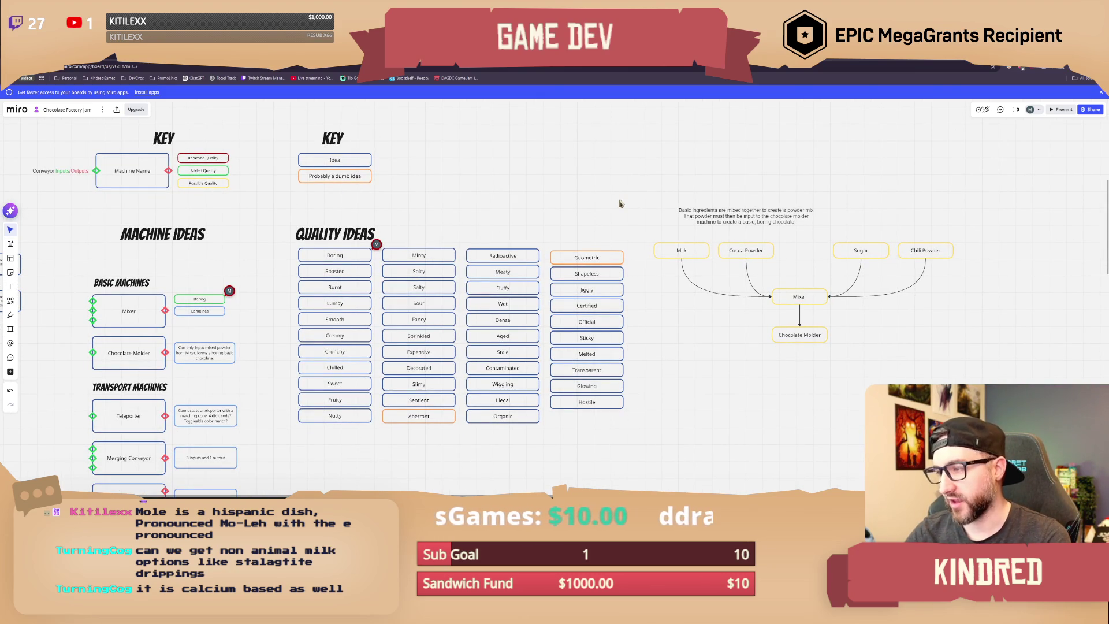
right_drag(794, 254, 676, 252)
mouse_move(676, 253)
mouse_down()
mouse_move(690, 341)
mouse_move(690, 301)
mouse_up()
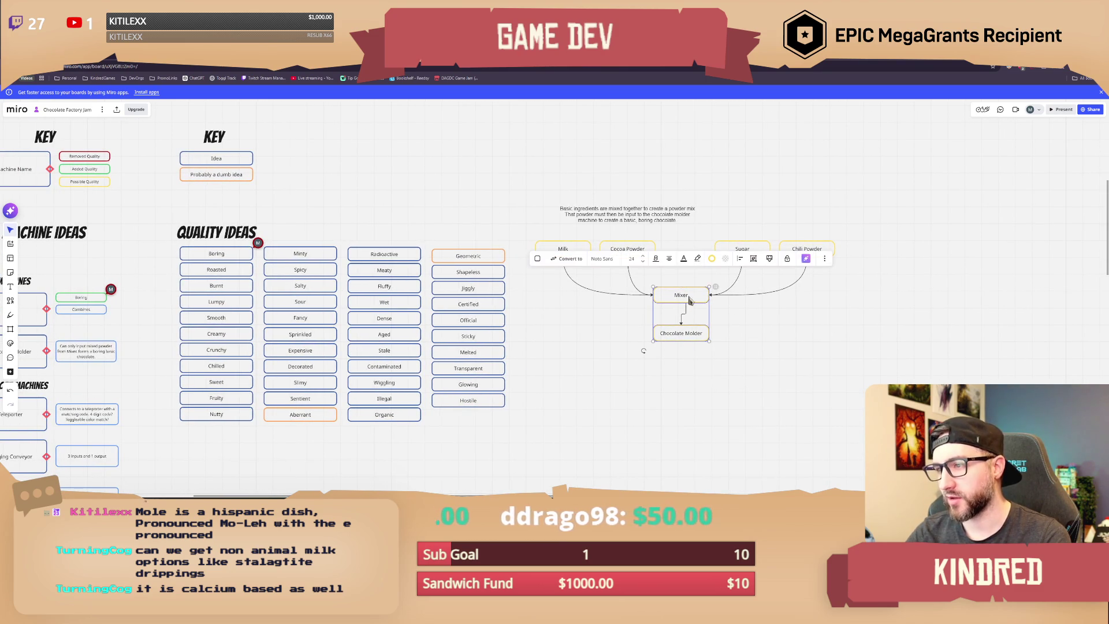
click(700, 372)
mouse_move(702, 374)
mouse_down()
mouse_move(674, 297)
mouse_move(701, 298)
mouse_up()
click(771, 350)
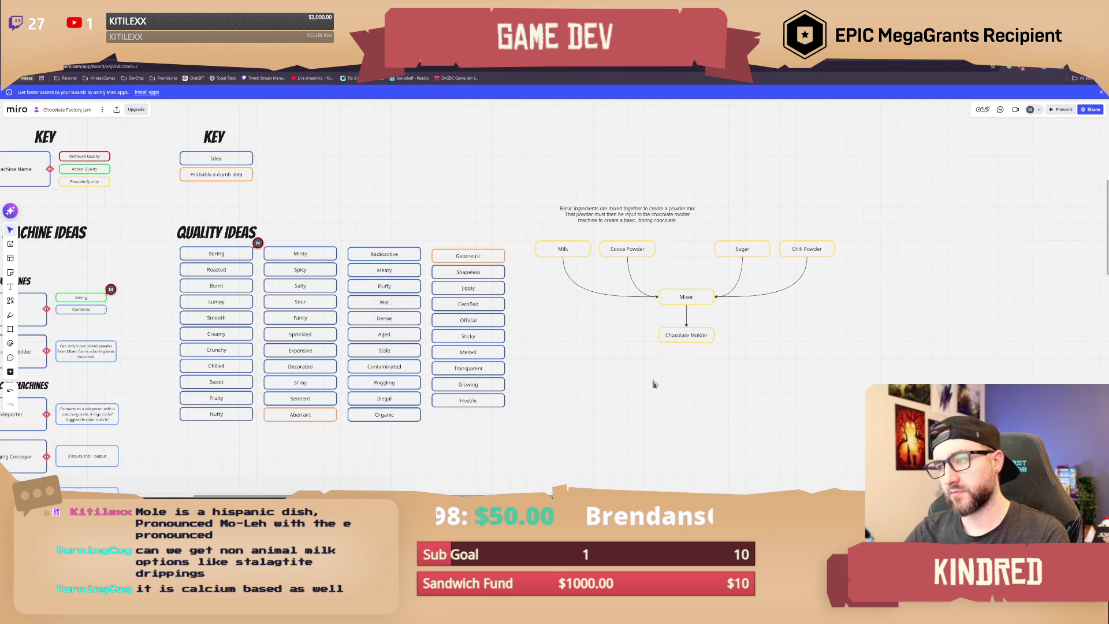
Step: Switch from the Miro board back to Maya
scroll(587, 358, left, 2)
scroll(587, 358, left, 5)
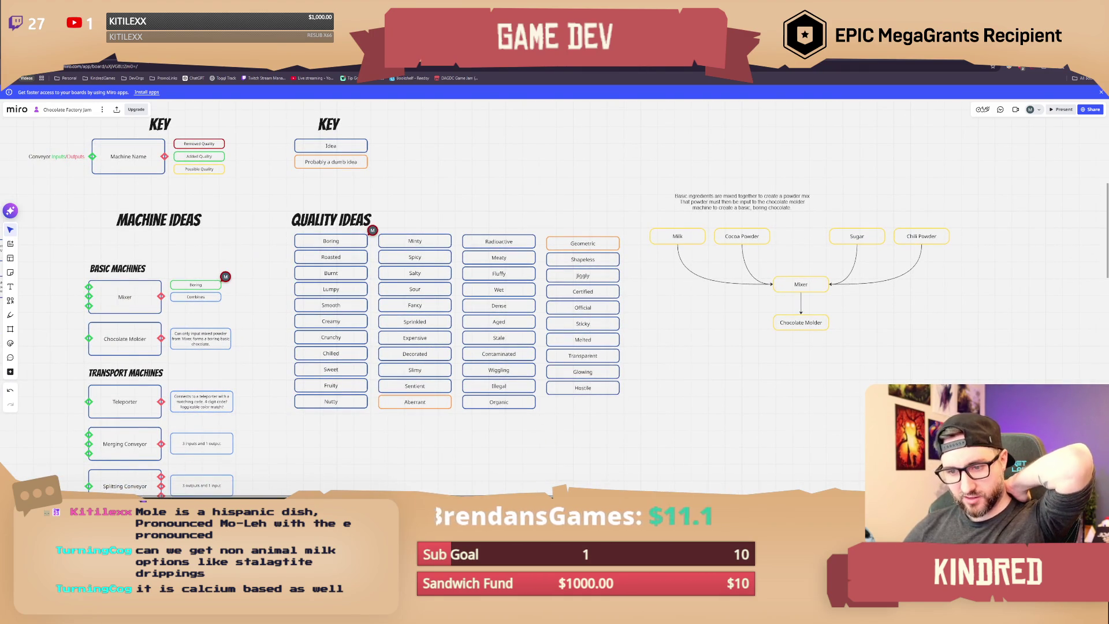
key(alt+Tab)
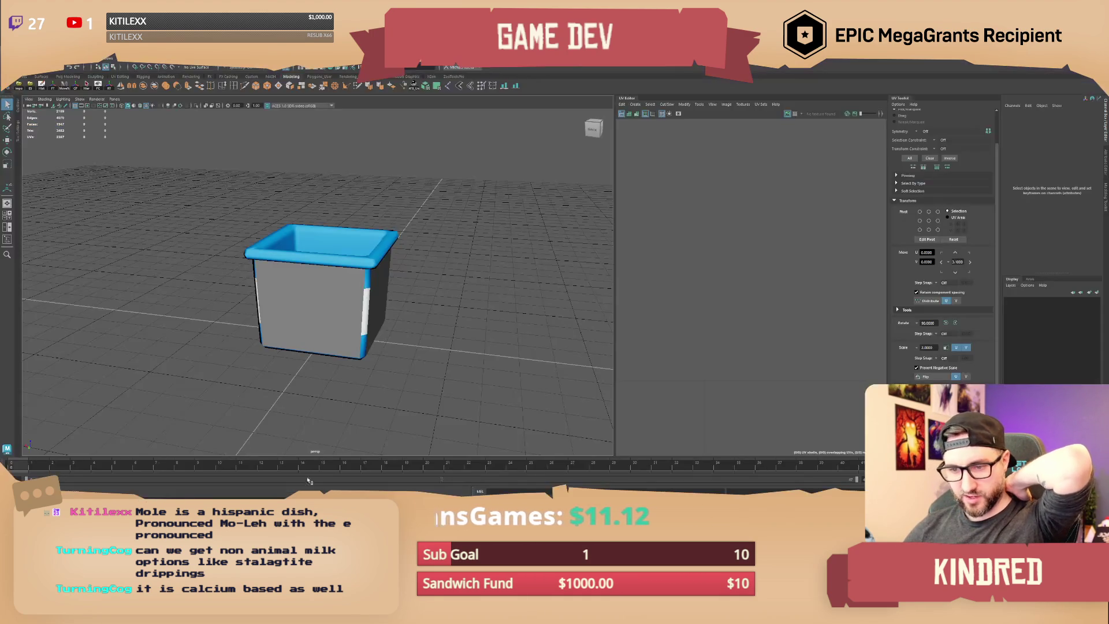
Step: Frame the bucket and delete the stray thin sliver beside it
mouse_move(426, 306)
alt+mouse_down()
mouse_move(416, 303)
mouse_move(487, 305)
mouse_move(451, 324)
mouse_move(376, 324)
mouse_move(411, 342)
mouse_move(428, 335)
mouse_move(350, 301)
mouse_move(271, 318)
alt+mouse_up()
click(350, 302)
key(f)
click(342, 302)
key(w)
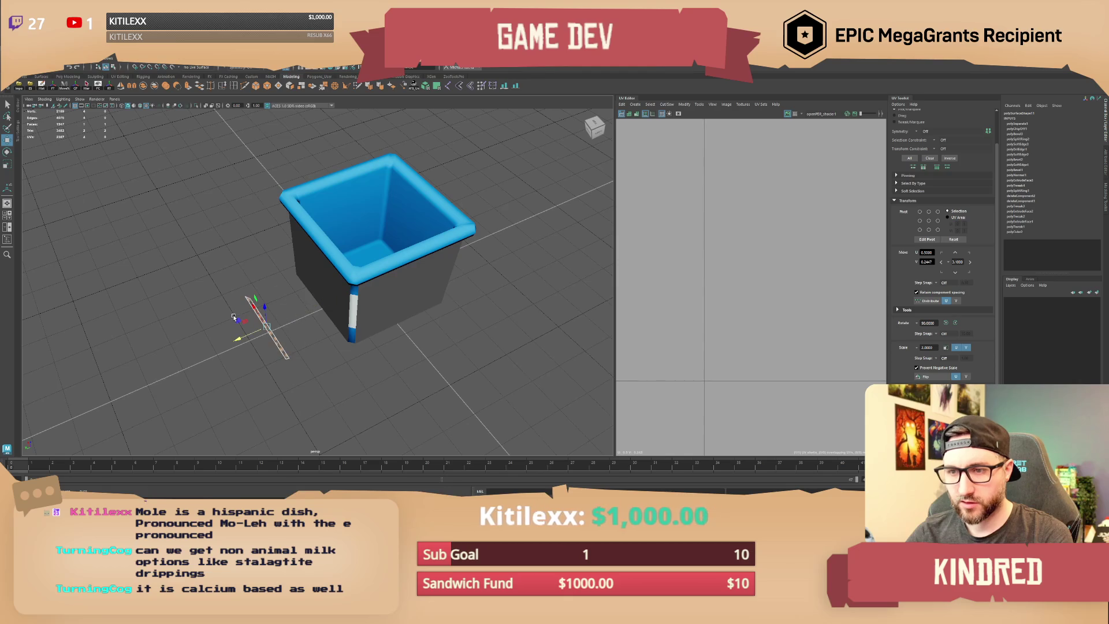
click(234, 317)
mouse_move(255, 317)
mouse_down()
mouse_move(278, 325)
mouse_move(372, 294)
mouse_move(383, 300)
mouse_move(370, 323)
mouse_move(398, 323)
mouse_move(426, 349)
mouse_move(392, 307)
mouse_move(232, 310)
mouse_move(324, 286)
mouse_move(312, 271)
mouse_move(399, 300)
mouse_move(439, 338)
mouse_move(423, 225)
mouse_move(404, 242)
mouse_move(289, 277)
mouse_move(373, 258)
mouse_move(361, 290)
mouse_up()
click(278, 325)
click(398, 324)
key(Delete)
Step: Select the bucket and its rim and snap the pivot to the bucket's base
click(334, 282)
click(433, 248)
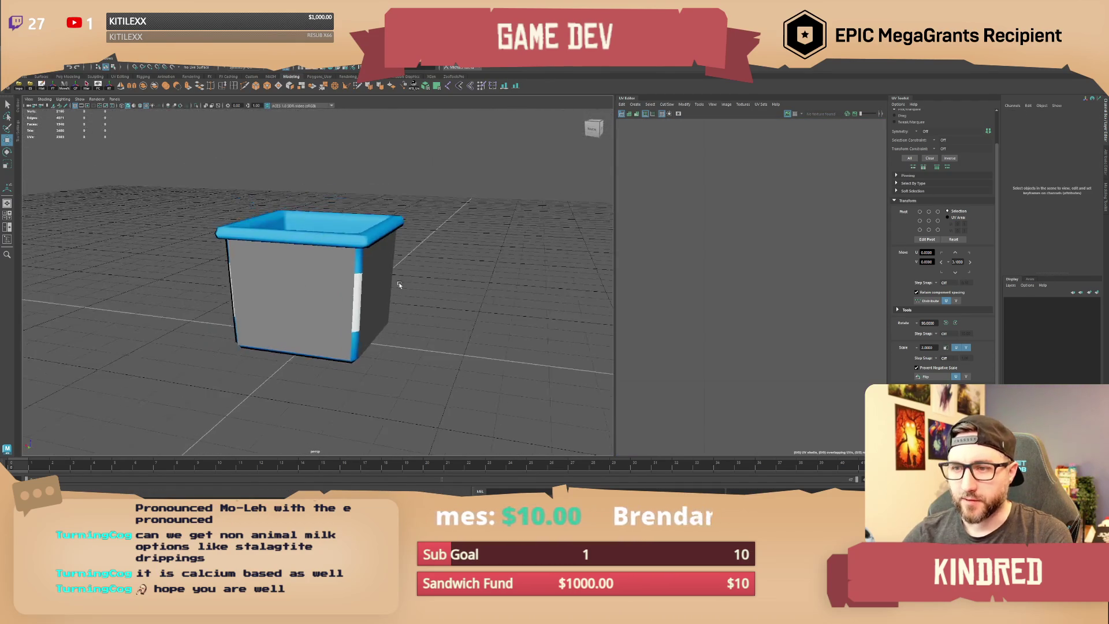
click(362, 291)
alt+drag(431, 277, 375, 324)
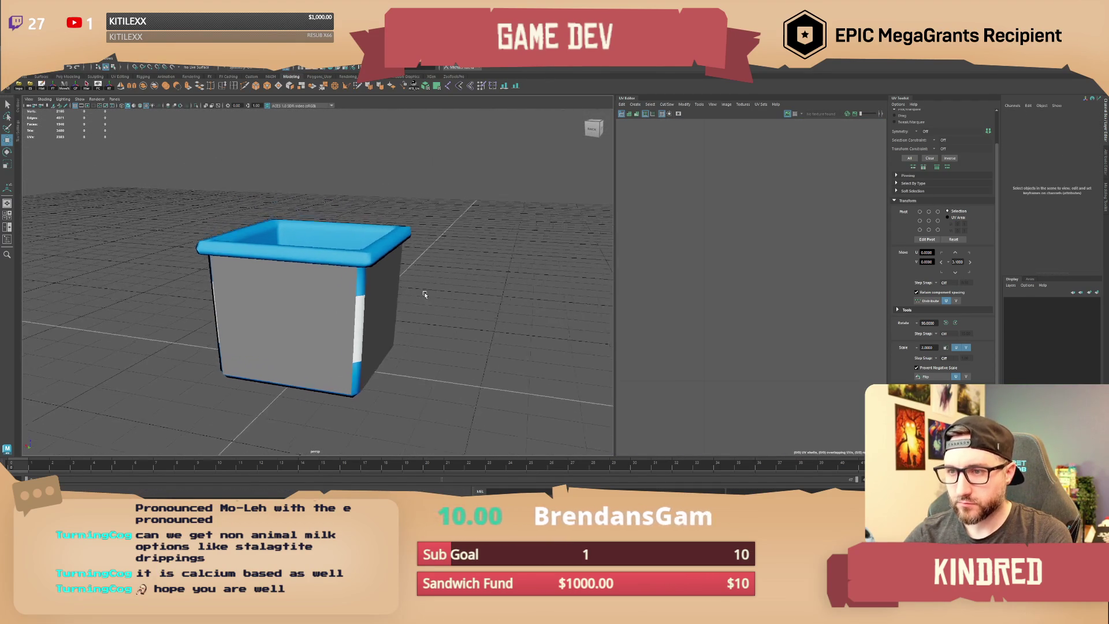
click(386, 328)
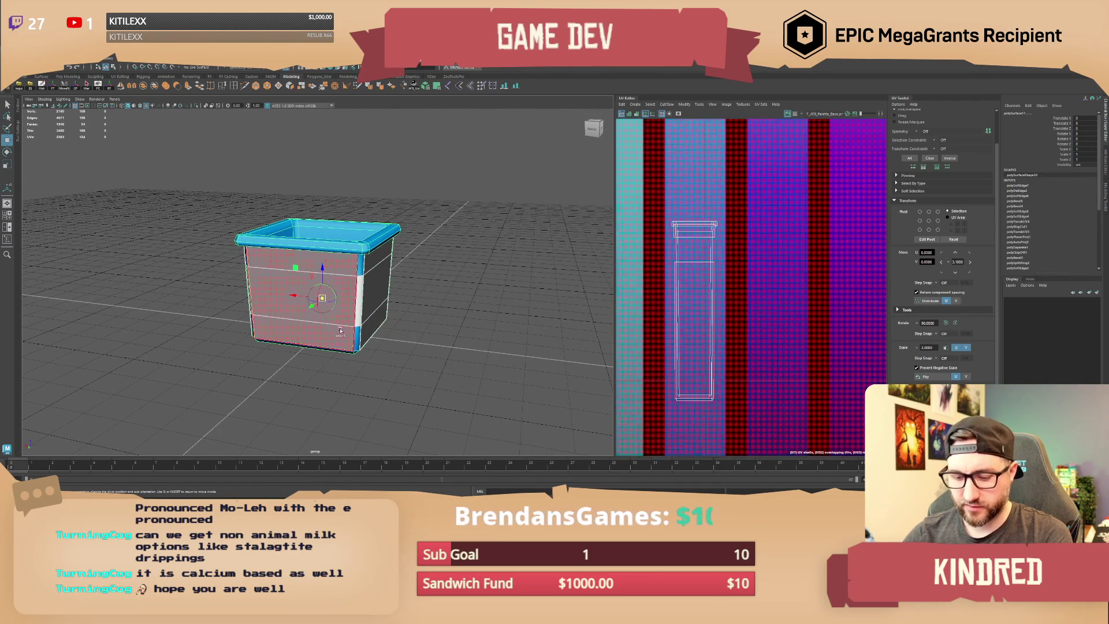
click(322, 330)
alt+drag(323, 289, 324, 323)
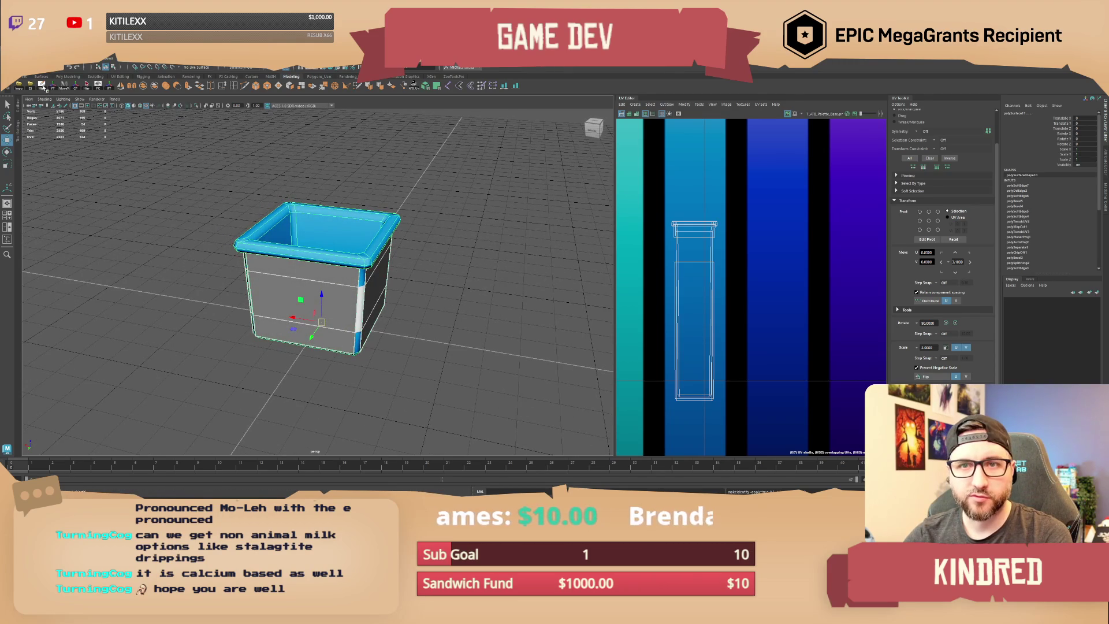
Step: Combine the bucket pieces into one mesh, delete its history, and open Export Selection
drag(345, 225, 352, 249)
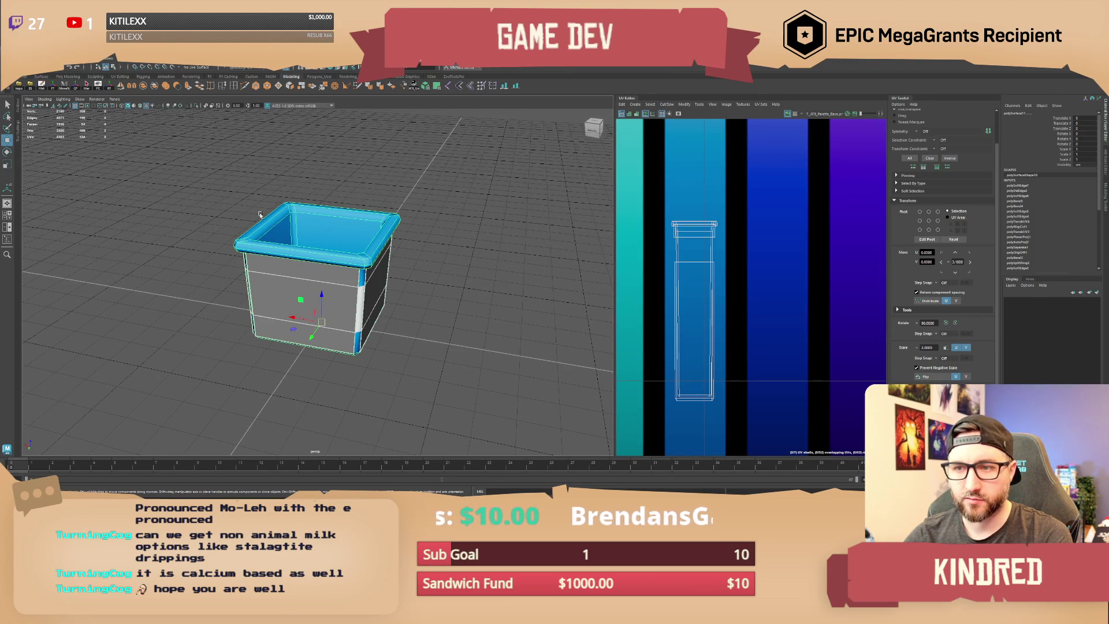
click(143, 86)
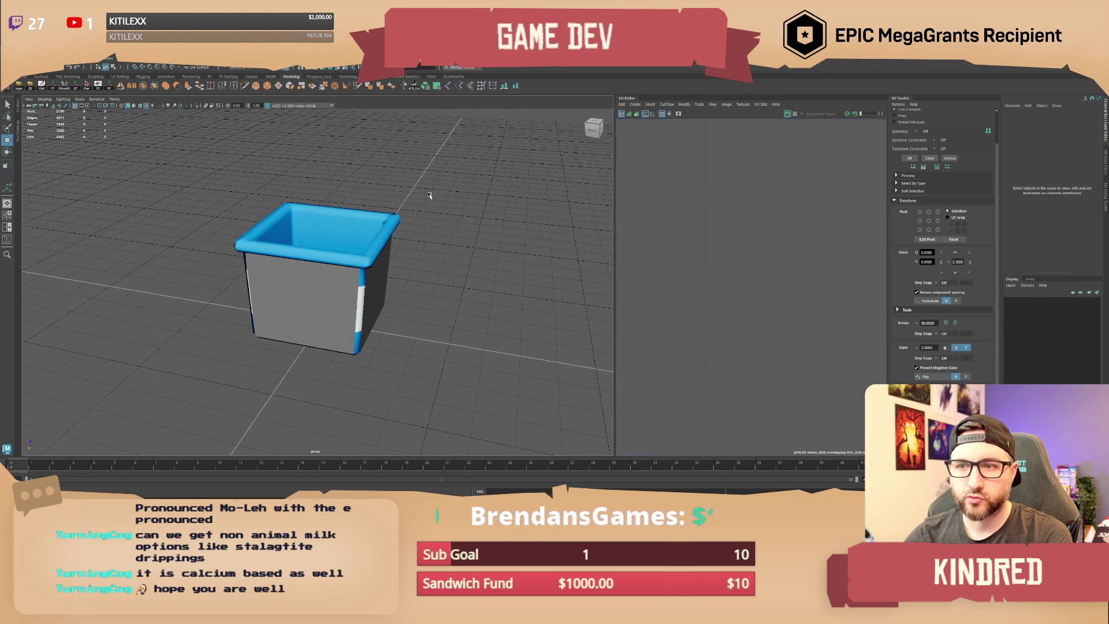
click(42, 85)
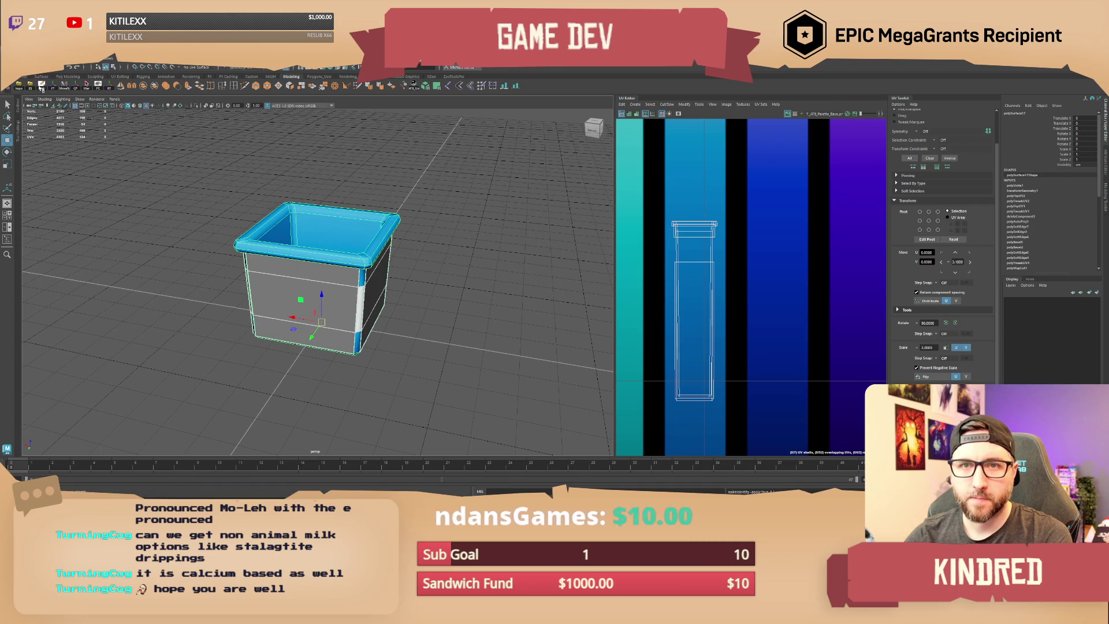
click(30, 85)
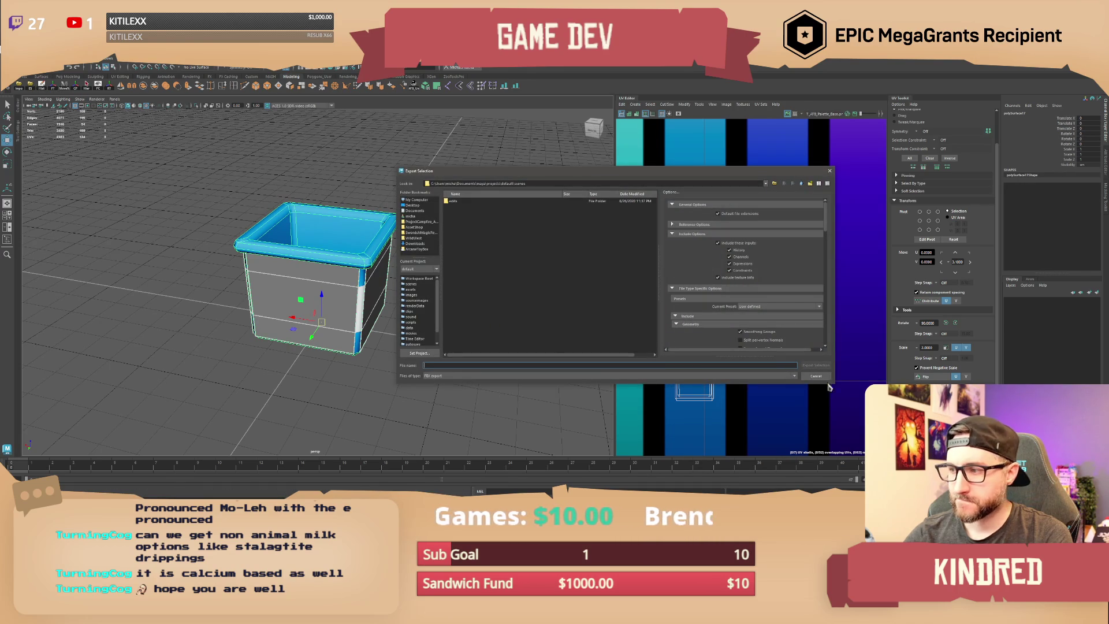
Step: Close the export window, reselect the bucket and reopen Export Selection
click(830, 381)
click(352, 255)
shift+click(352, 255)
click(353, 254)
click(30, 87)
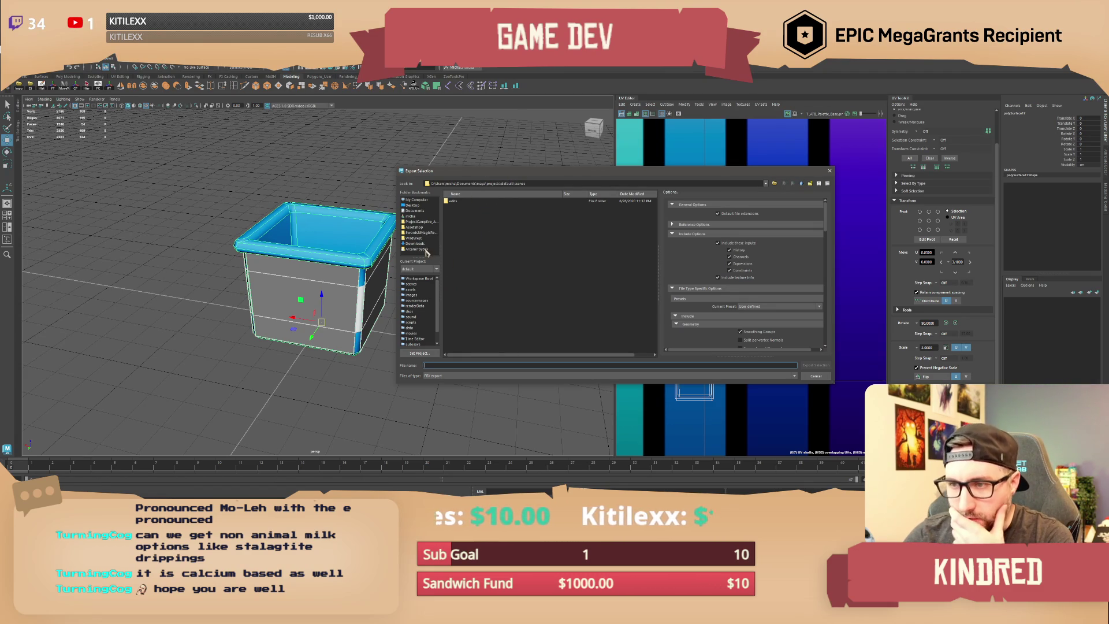
Step: Browse to the GameProjects\DadiamFactoryGame folder for the export
click(427, 222)
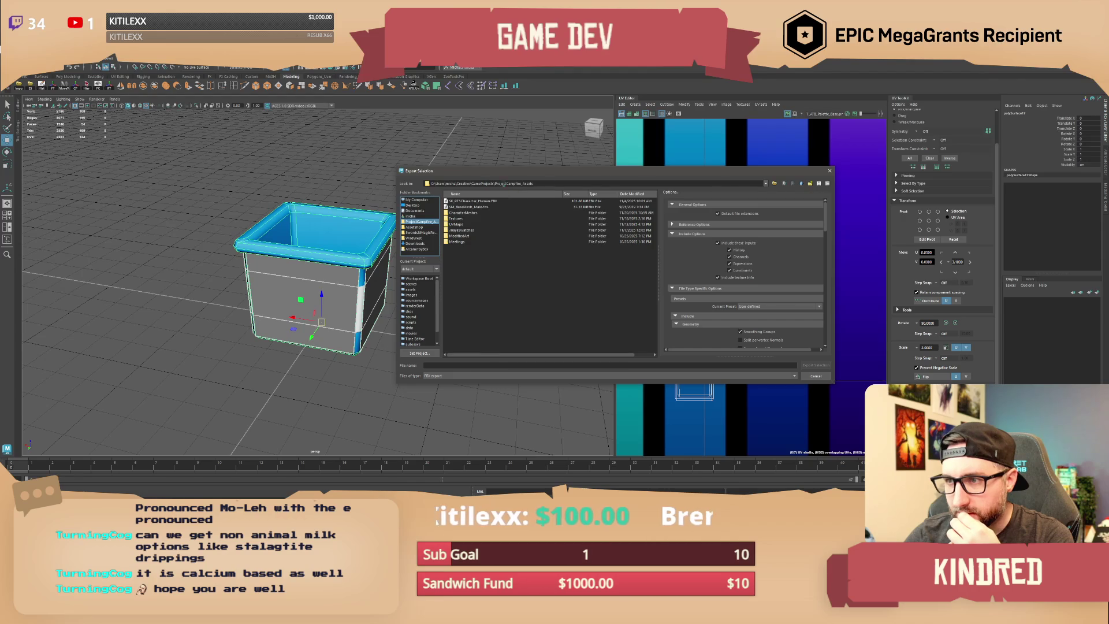
click(802, 183)
double_click(483, 207)
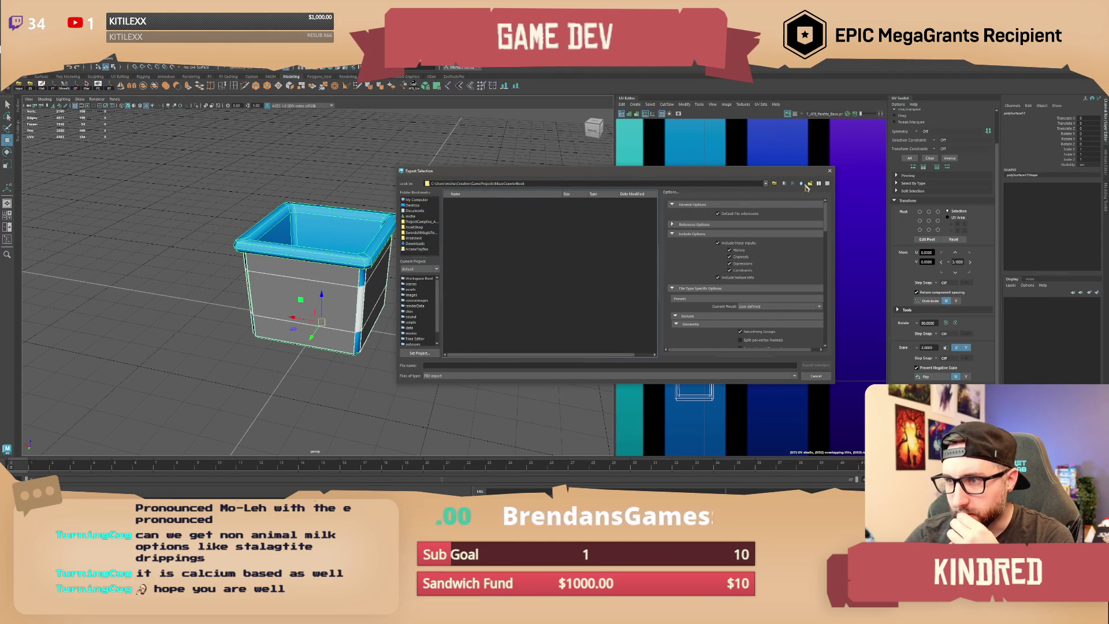
click(802, 183)
double_click(479, 204)
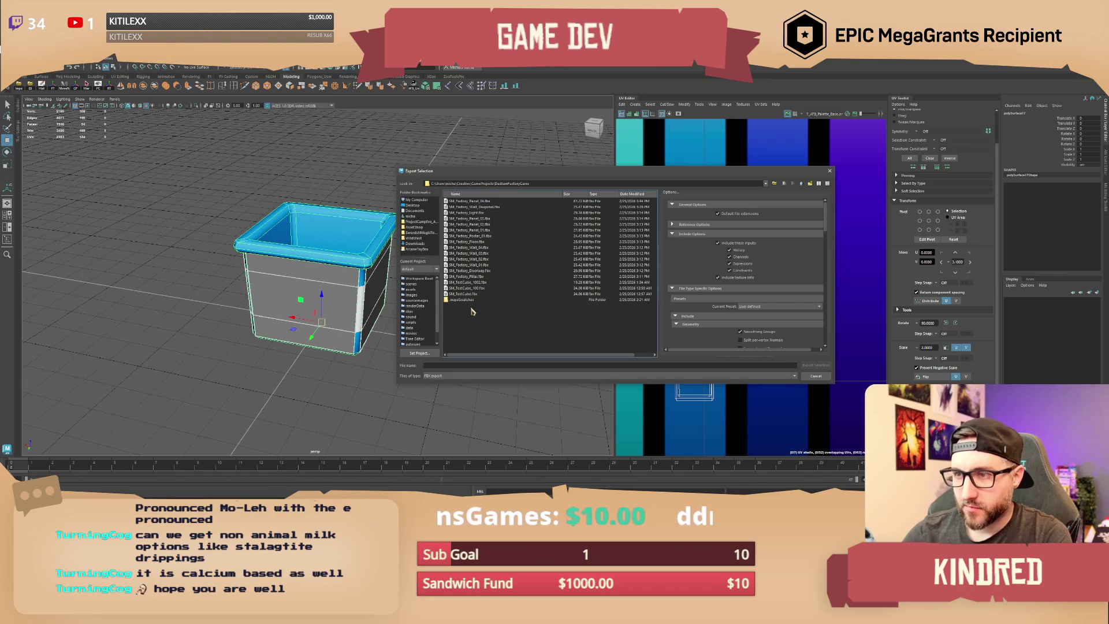
Step: Name the file SM_IngredientBin.fbx and export it
key(Down)
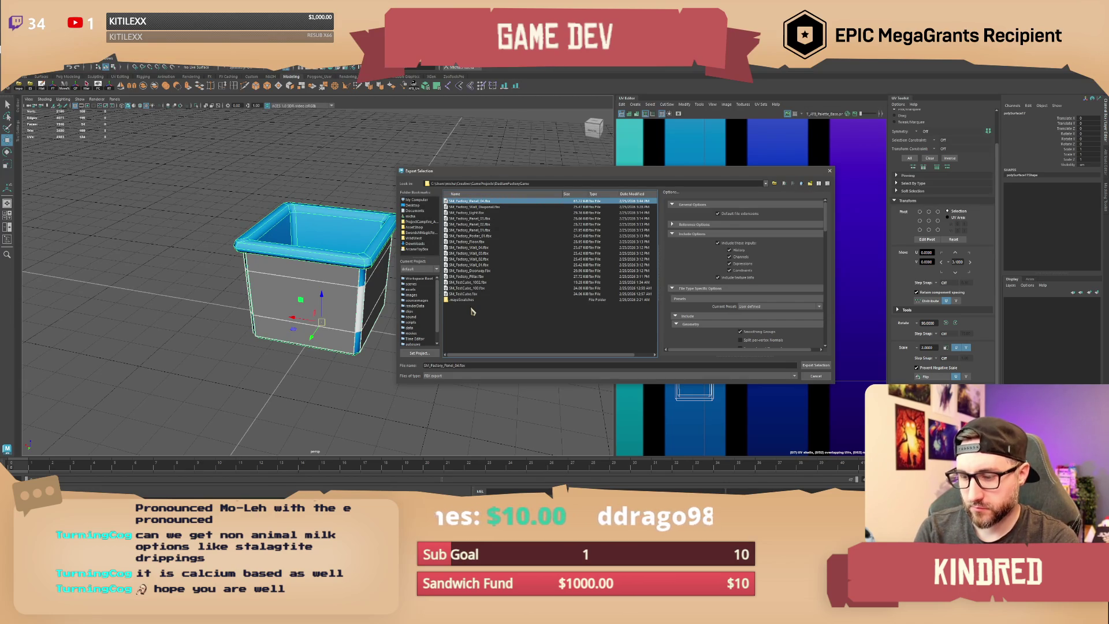
click(459, 366)
key(BackSpace)
key(BackSpace)
key(BackSpace)
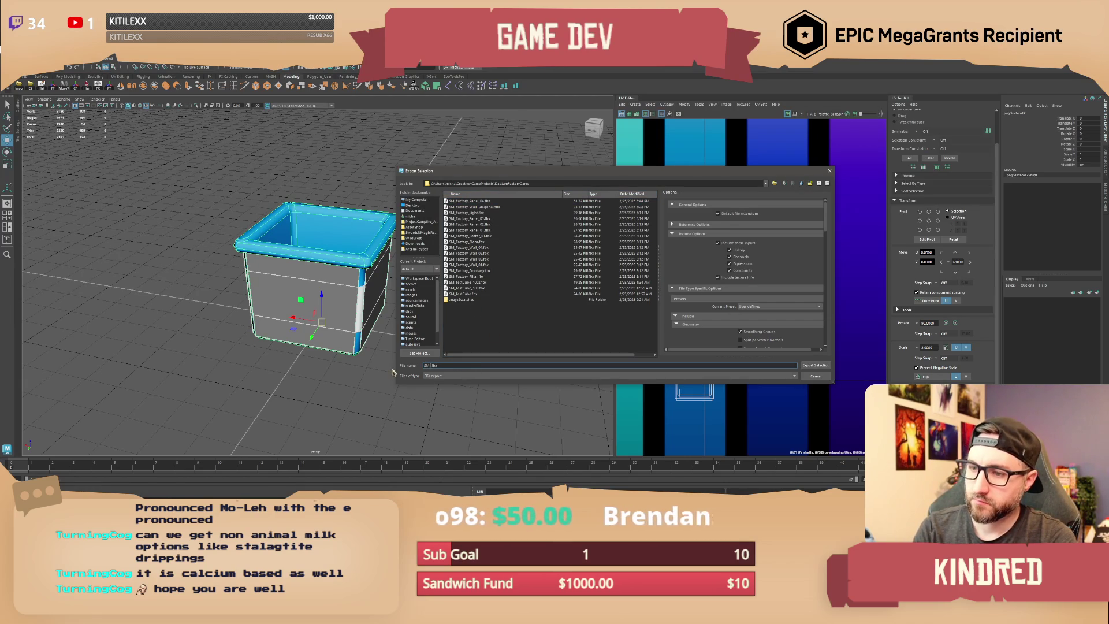
text(In)
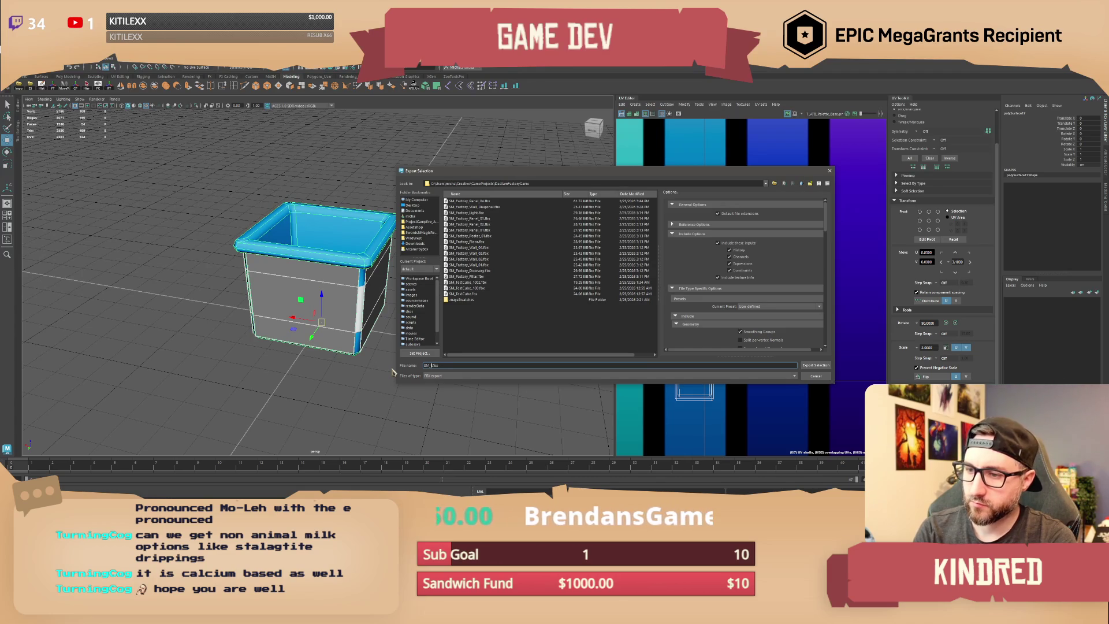
text(IngredientBin)
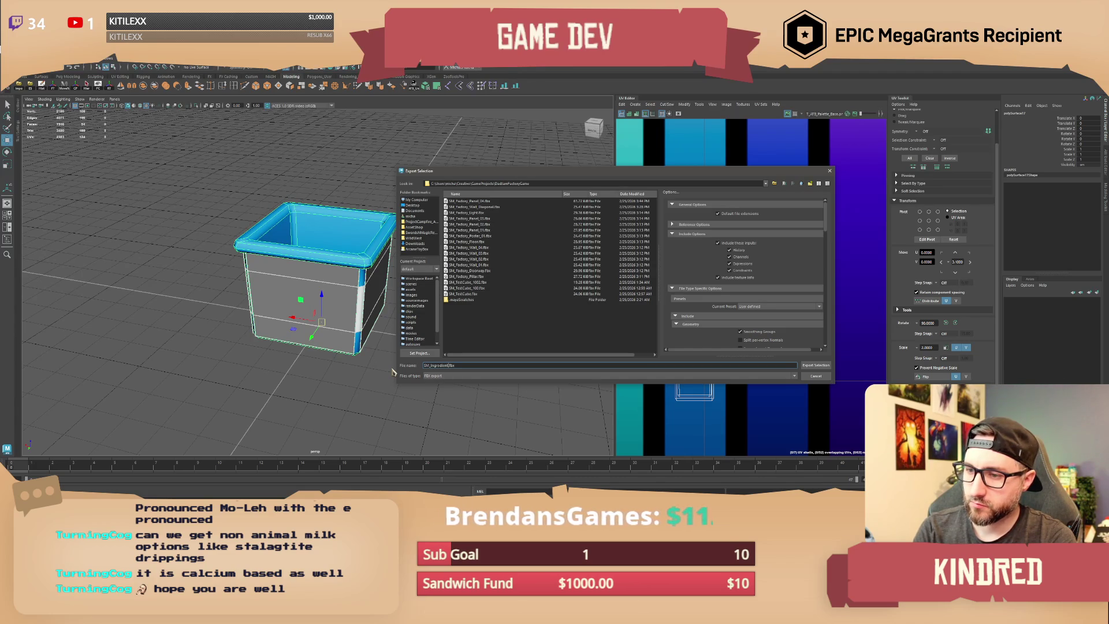
key(Return)
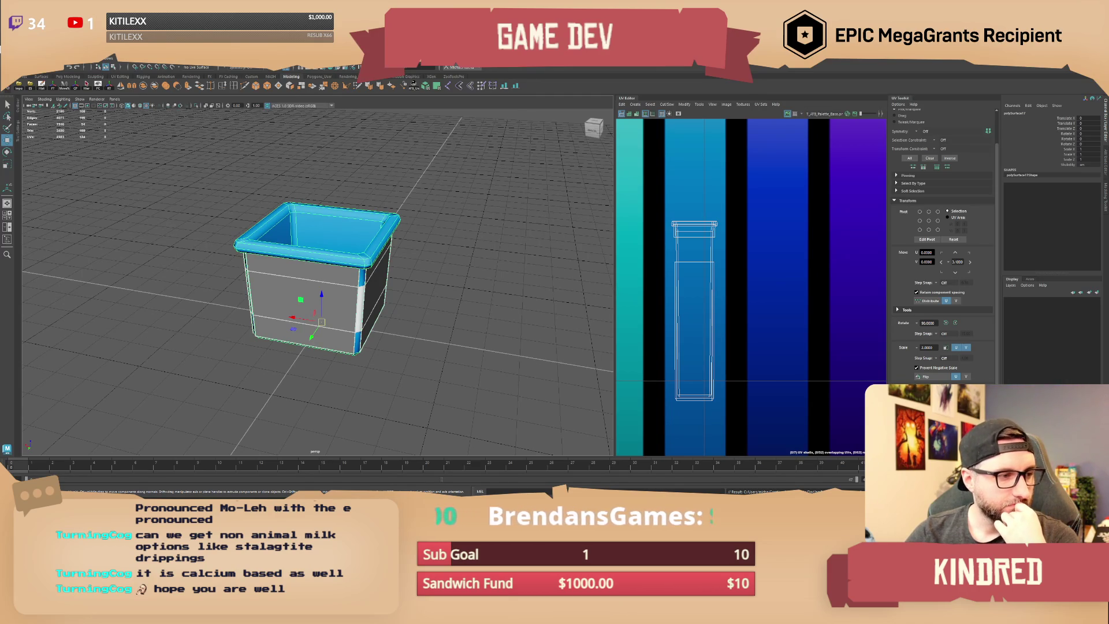
click(164, 358)
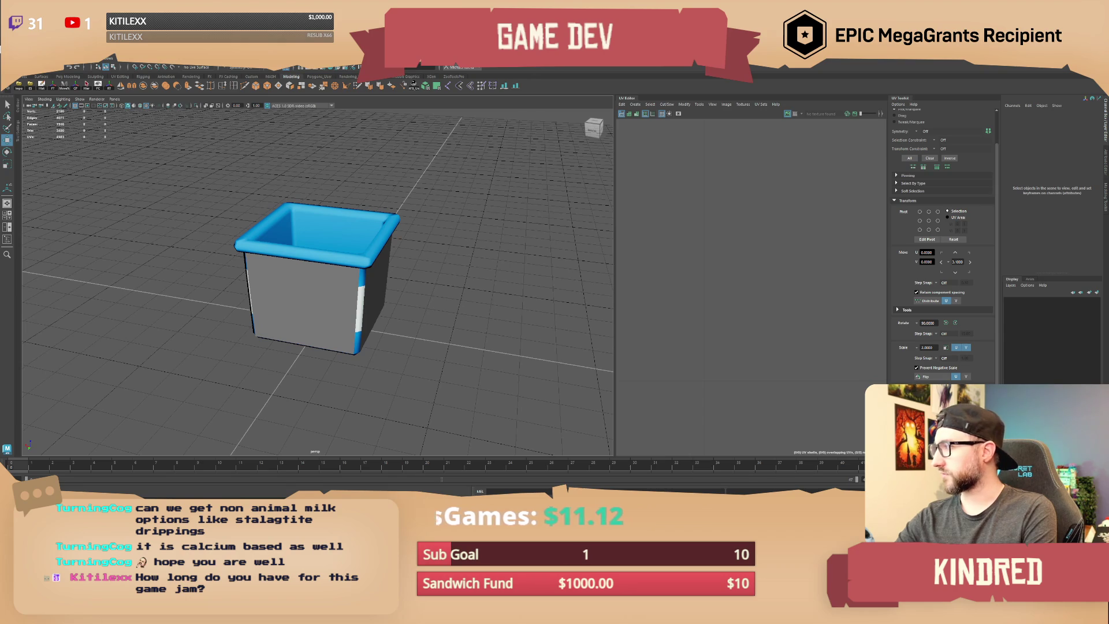
key(alt+Tab)
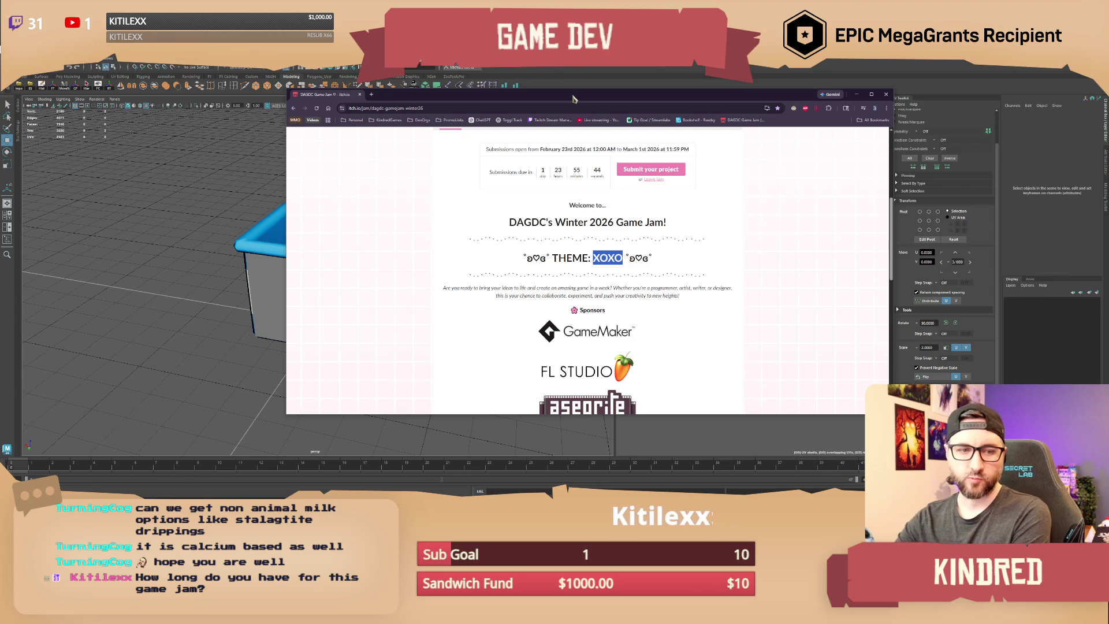
Step: Drag the itch.io browser window off-screen to reveal Maya
mouse_move(574, 99)
mouse_down()
mouse_move(770, 168)
mouse_move(1108, 190)
mouse_up()
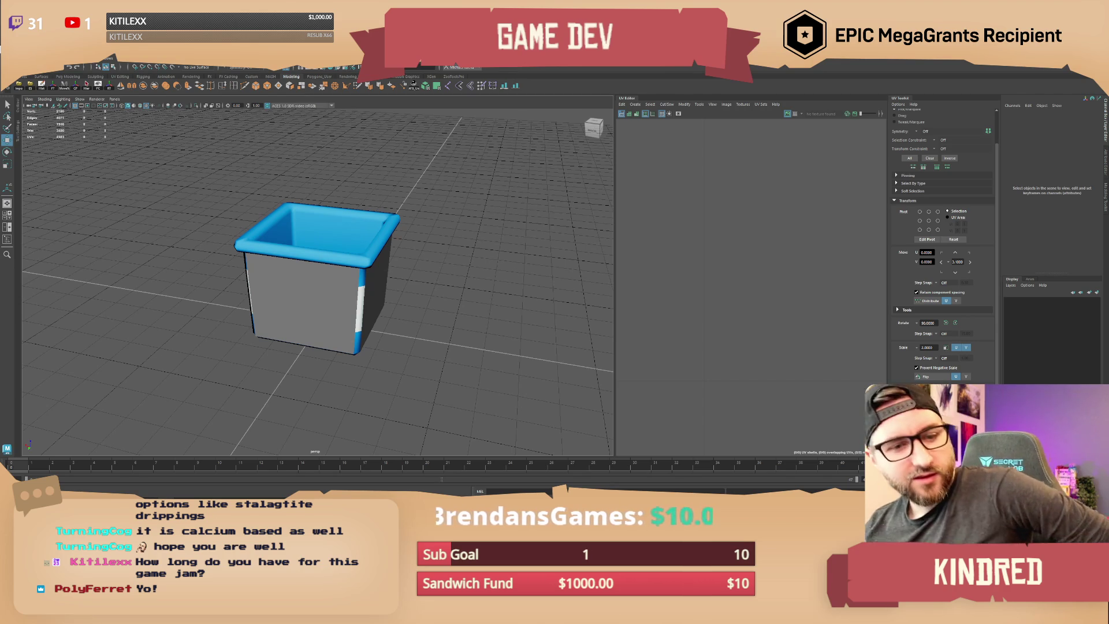
click(349, 271)
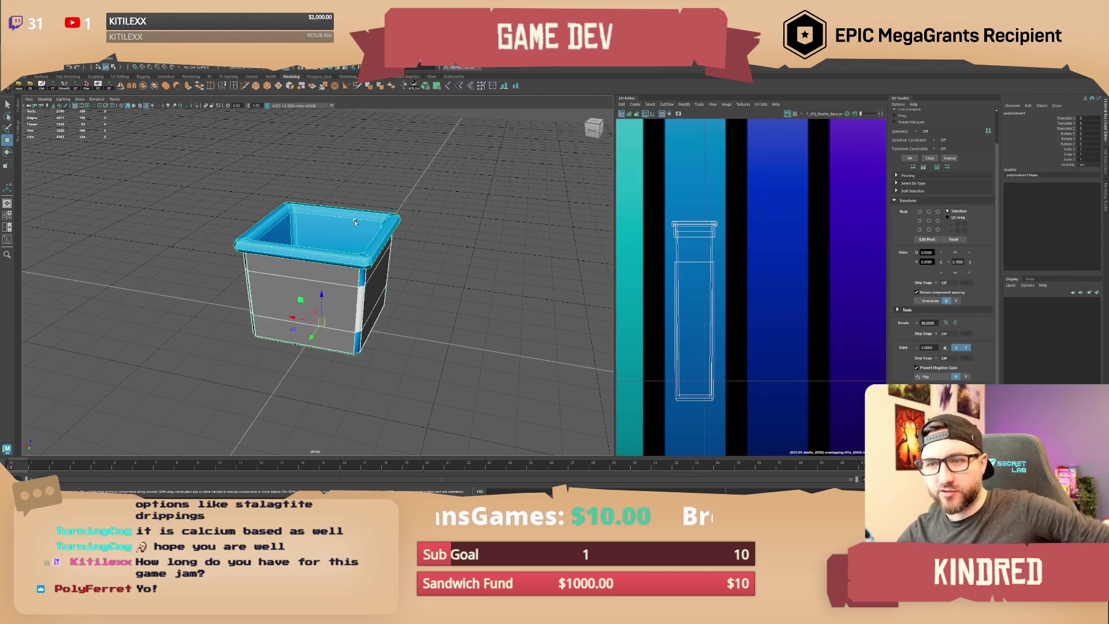
mouse_move(350, 272)
alt+mouse_down()
mouse_move(449, 282)
mouse_move(425, 292)
alt+mouse_up()
click(349, 241)
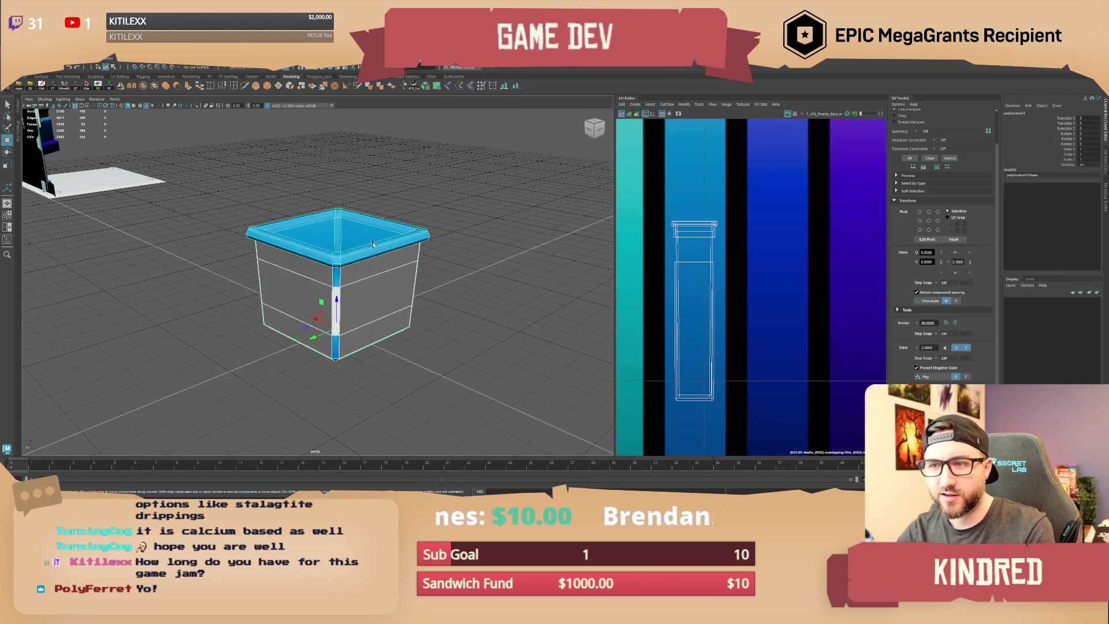
key(ctrl+F11)
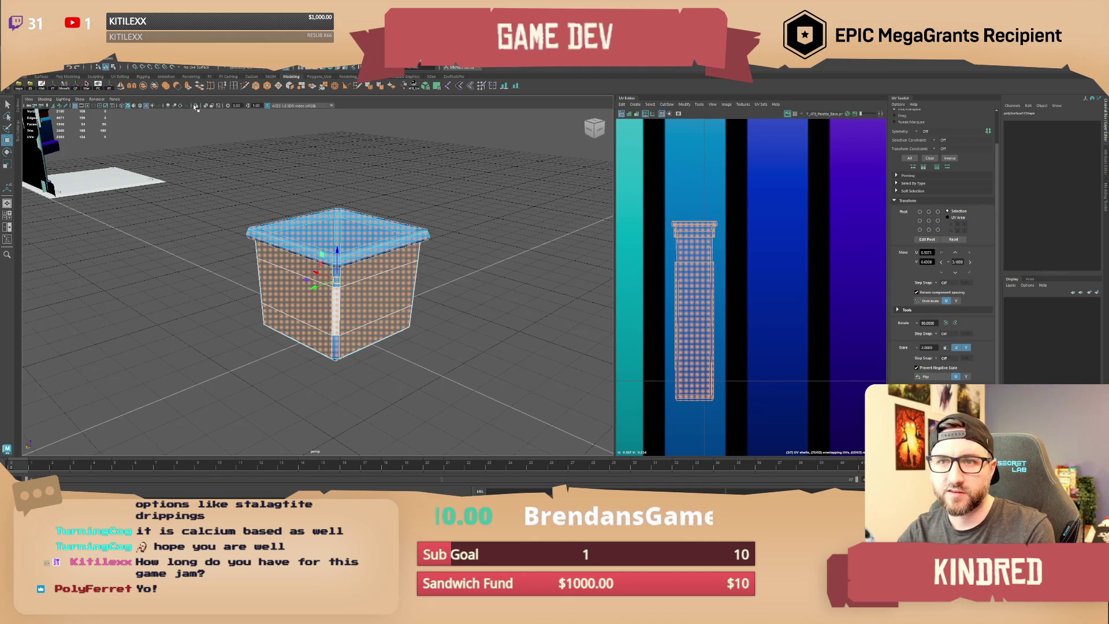
click(197, 105)
click(354, 191)
click(355, 191)
mouse_move(355, 191)
alt+mouse_down()
mouse_move(300, 297)
mouse_move(360, 309)
alt+mouse_up()
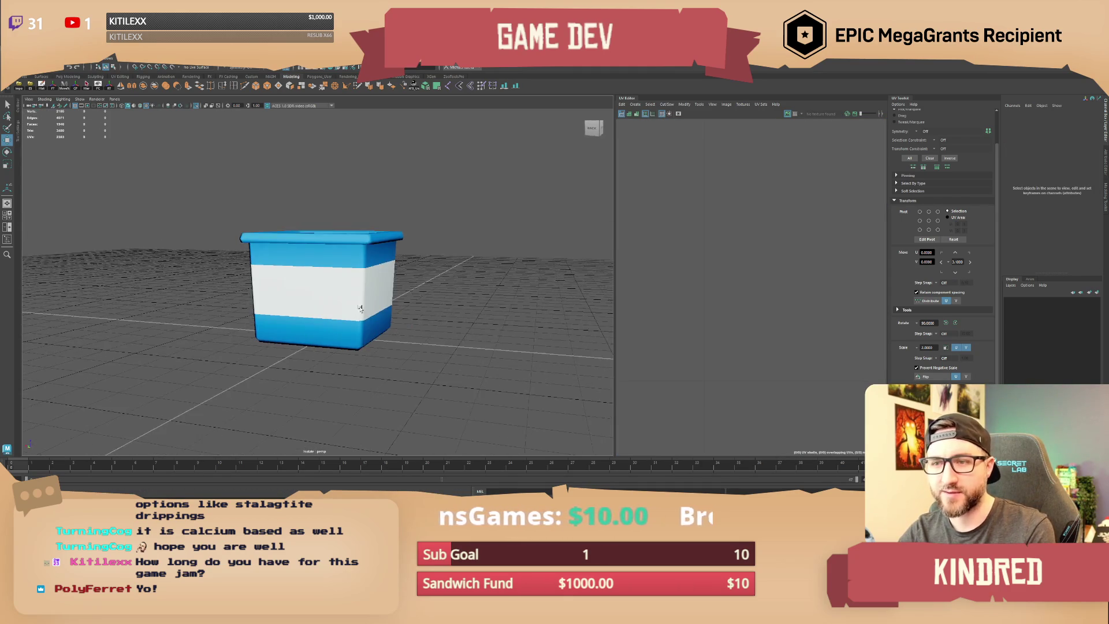
click(197, 106)
mouse_move(370, 236)
alt+mouse_down()
mouse_move(347, 272)
mouse_move(424, 290)
alt+mouse_up()
click(324, 289)
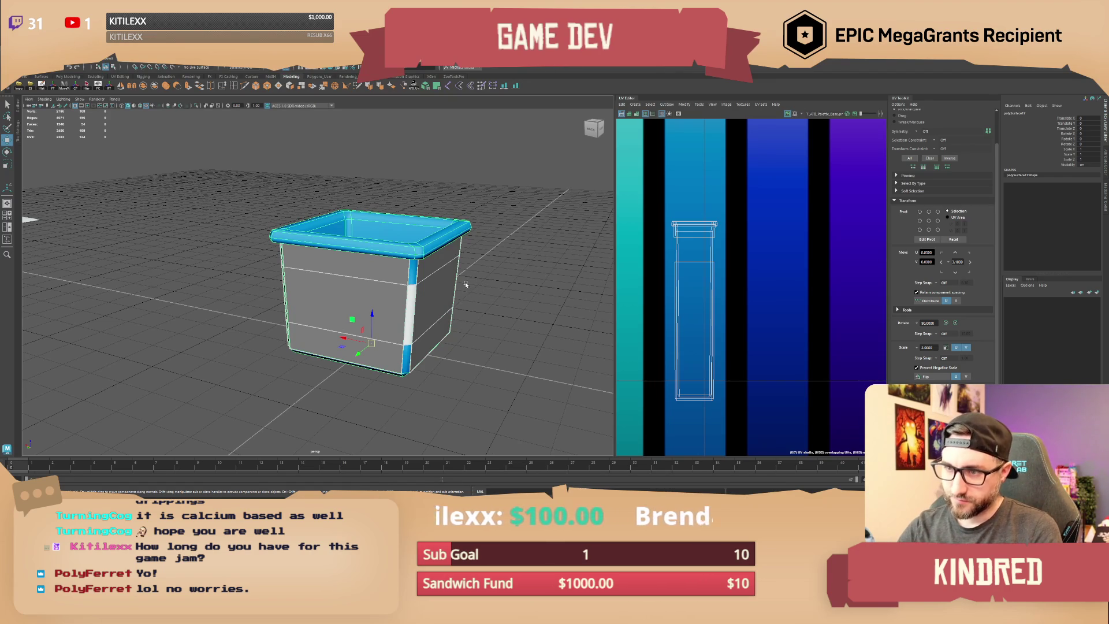
Step: Extrude the bucket's right side face, then undo the extrusion
mouse_move(356, 295)
alt+mouse_down()
mouse_move(355, 325)
mouse_move(305, 319)
alt+mouse_up()
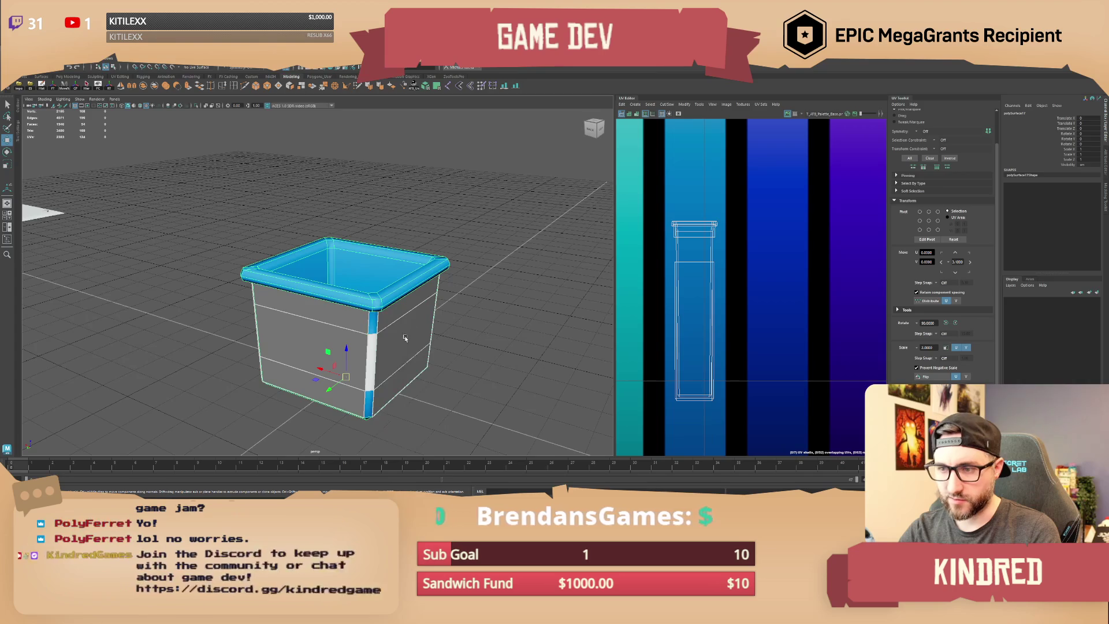
right_drag(411, 338, 418, 354)
mouse_move(418, 353)
mouse_down()
mouse_move(420, 320)
mouse_move(463, 321)
mouse_up()
click(505, 271)
click(445, 324)
key(ctrl+z)
right_drag(454, 289, 458, 265)
alt+drag(458, 265, 337, 253)
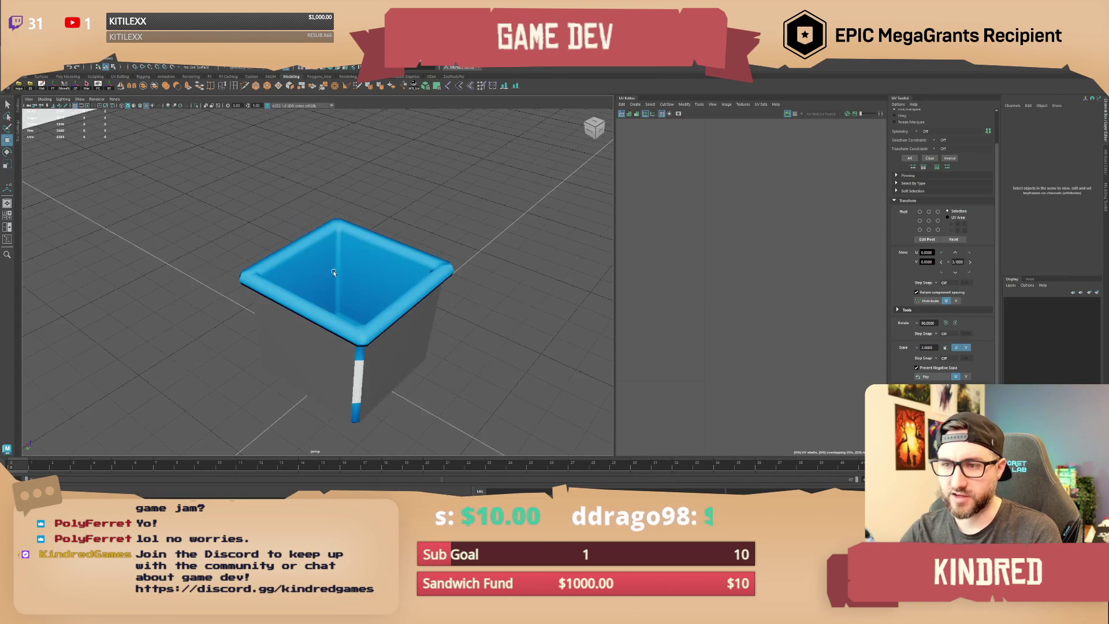
alt+drag(368, 287, 414, 241)
Step: Create a new polygon plane and shift it along its depth
key(Caps_Lock)
shift+right_click(441, 217)
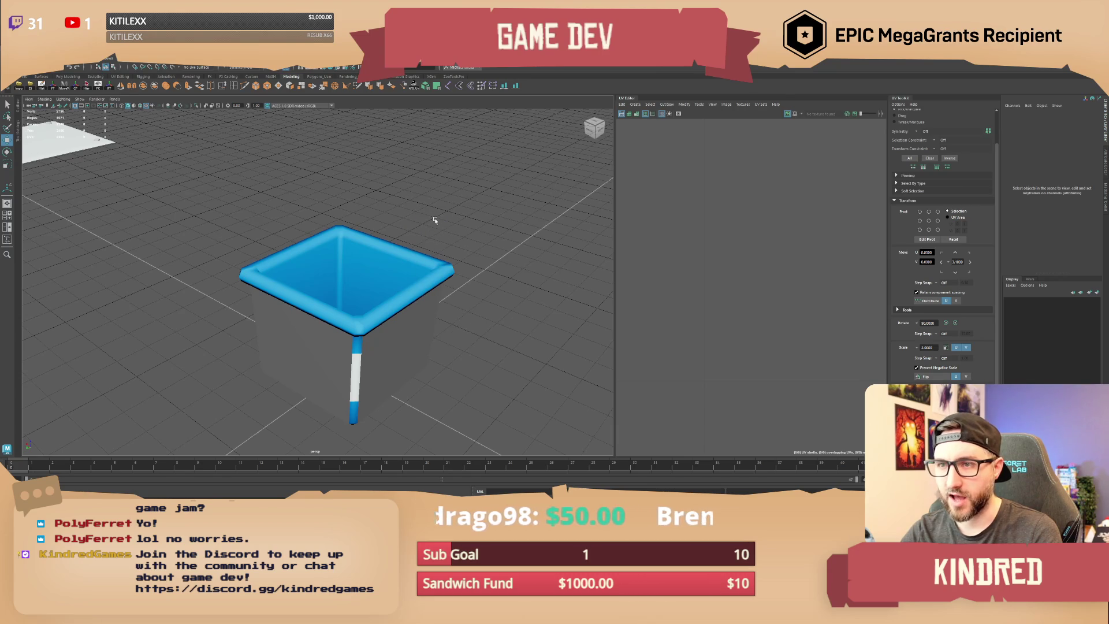
shift+right_click(434, 204)
shift+right_drag(434, 204, 407, 193)
scroll(433, 328, down, 2)
middle_drag(433, 329, 439, 316)
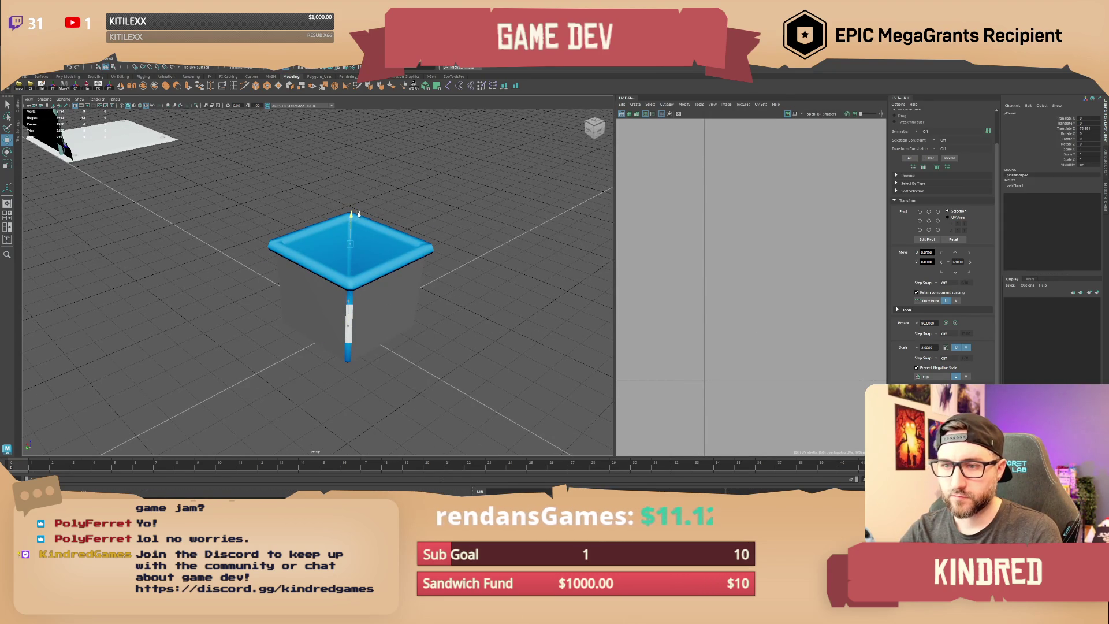
Step: Lower the new plane down into the box's opening
alt+drag(352, 257, 390, 272)
key(e)
key(w)
mouse_move(352, 231)
mouse_down()
mouse_move(370, 320)
mouse_move(353, 300)
mouse_move(388, 284)
mouse_move(337, 310)
mouse_up()
key(r)
Step: Insert edge loops to split the inner plane into a 4x4 grid
click(337, 310)
click(309, 306)
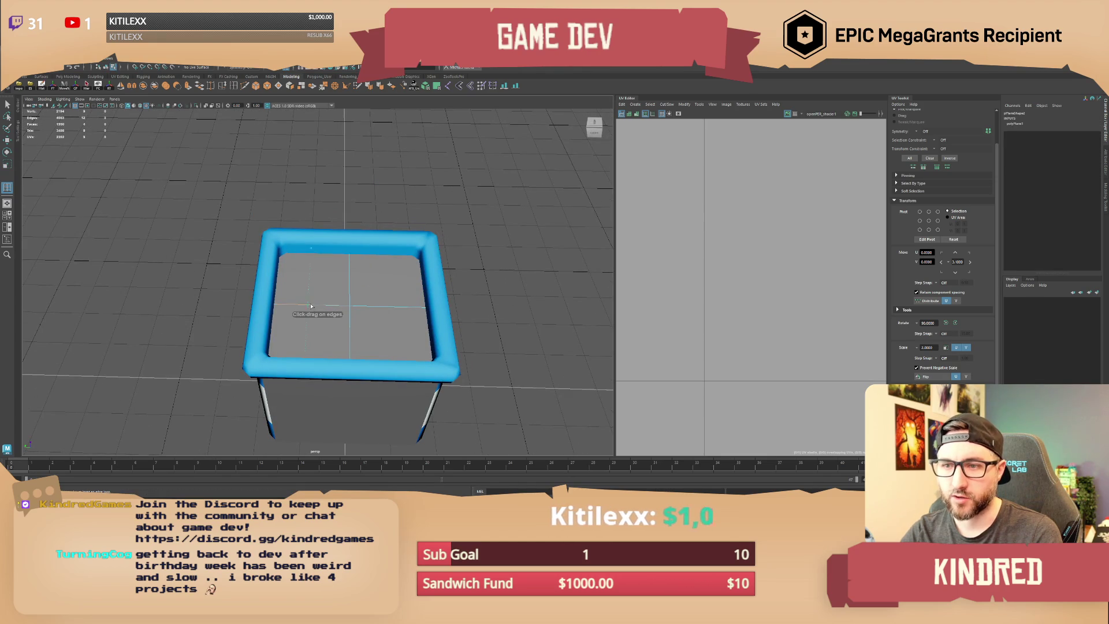
click(350, 275)
click(382, 310)
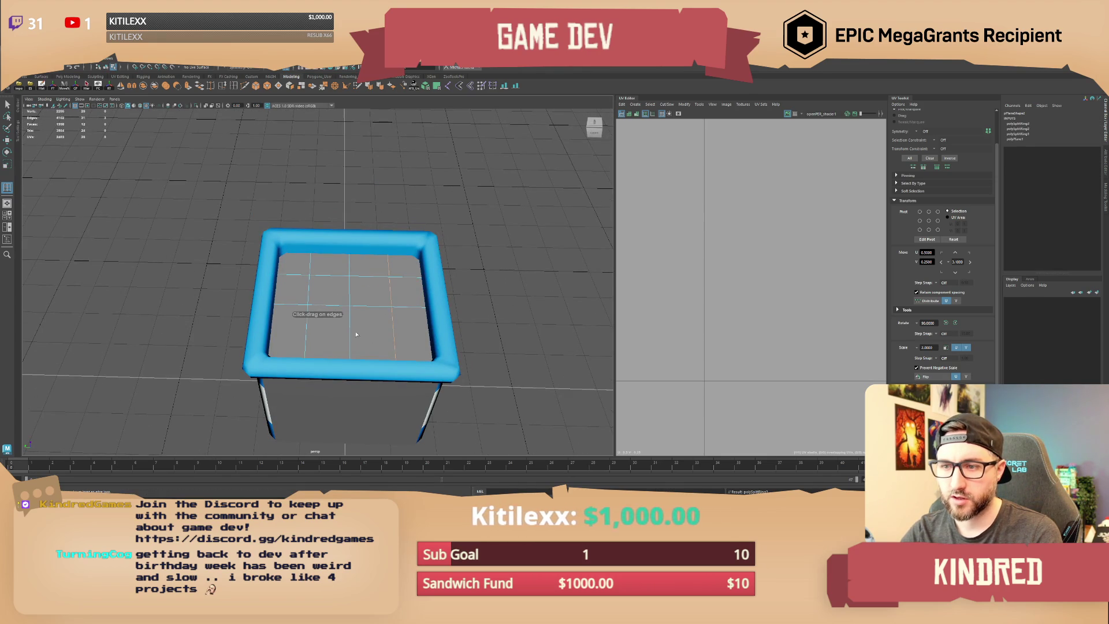
click(352, 324)
alt+drag(352, 324, 371, 316)
right_drag(370, 316, 372, 295)
Step: Select a grid vertex and move it with soft falloff turned on
click(373, 295)
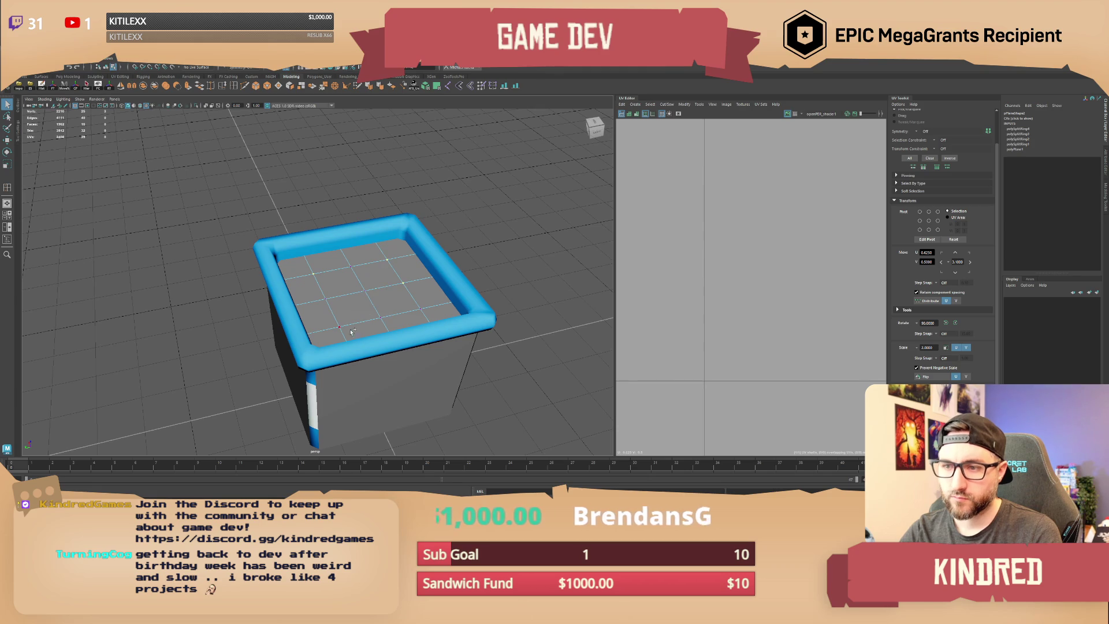
key(F8)
key(f)
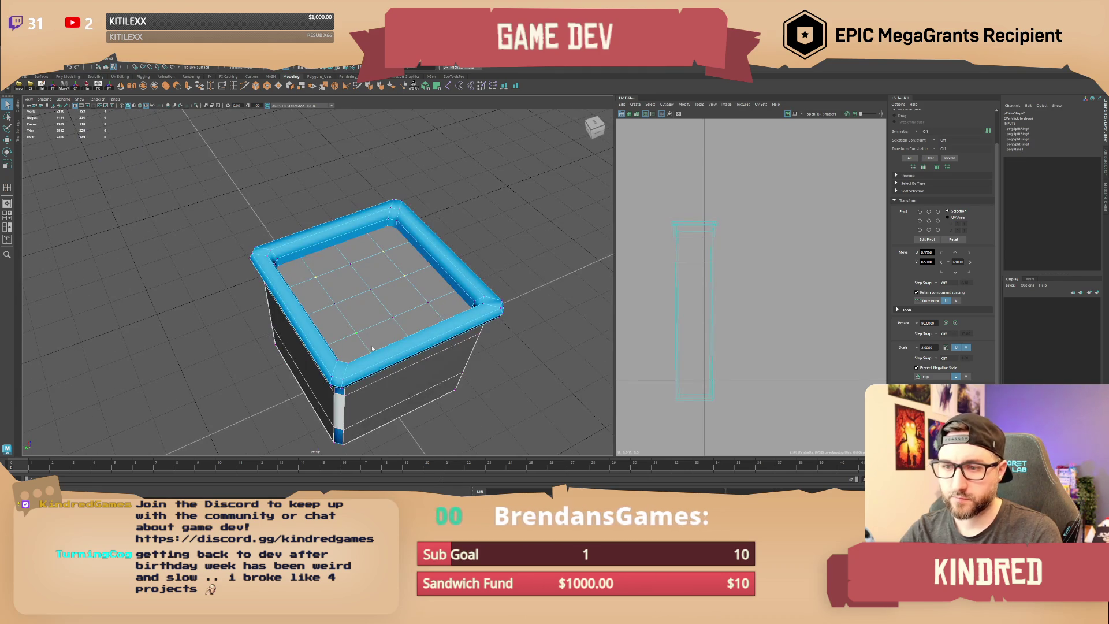
alt+drag(372, 348, 374, 342)
key(w)
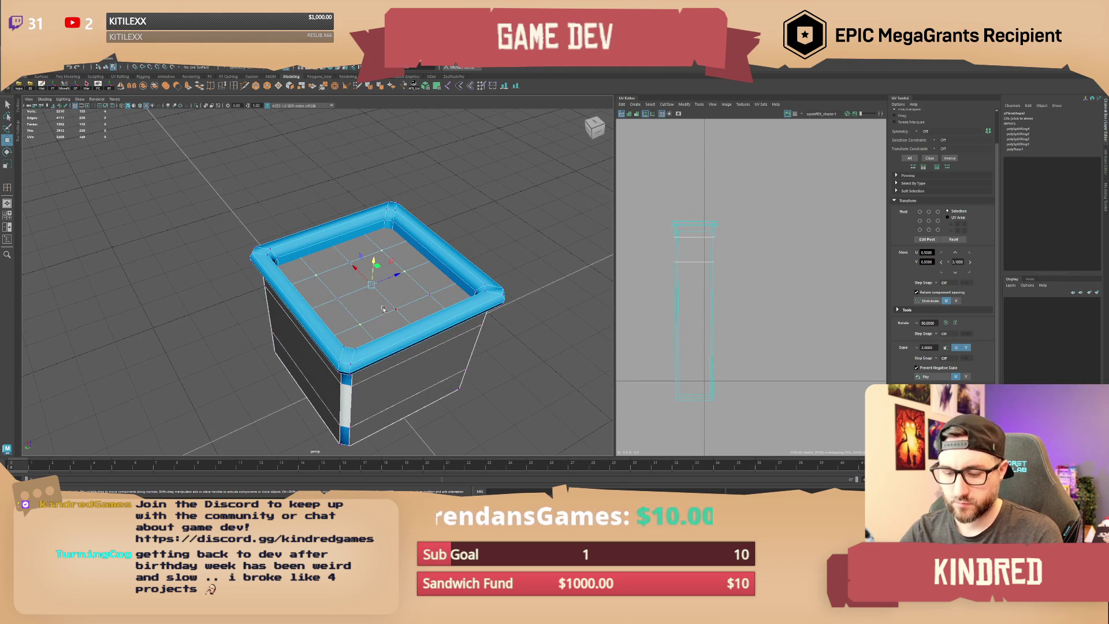
key(q)
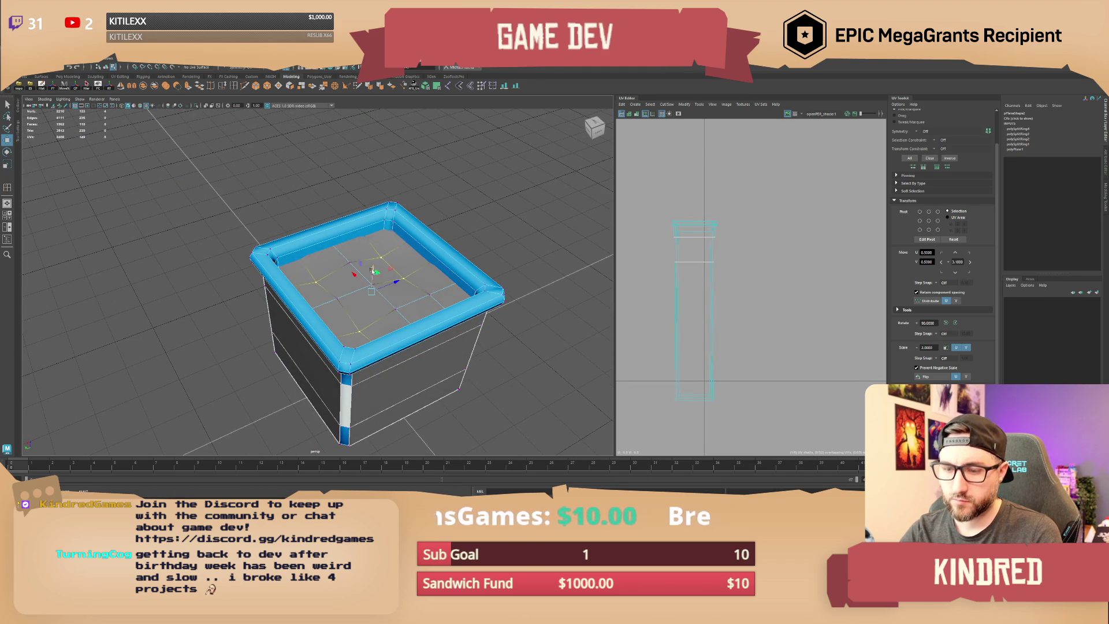
key(q)
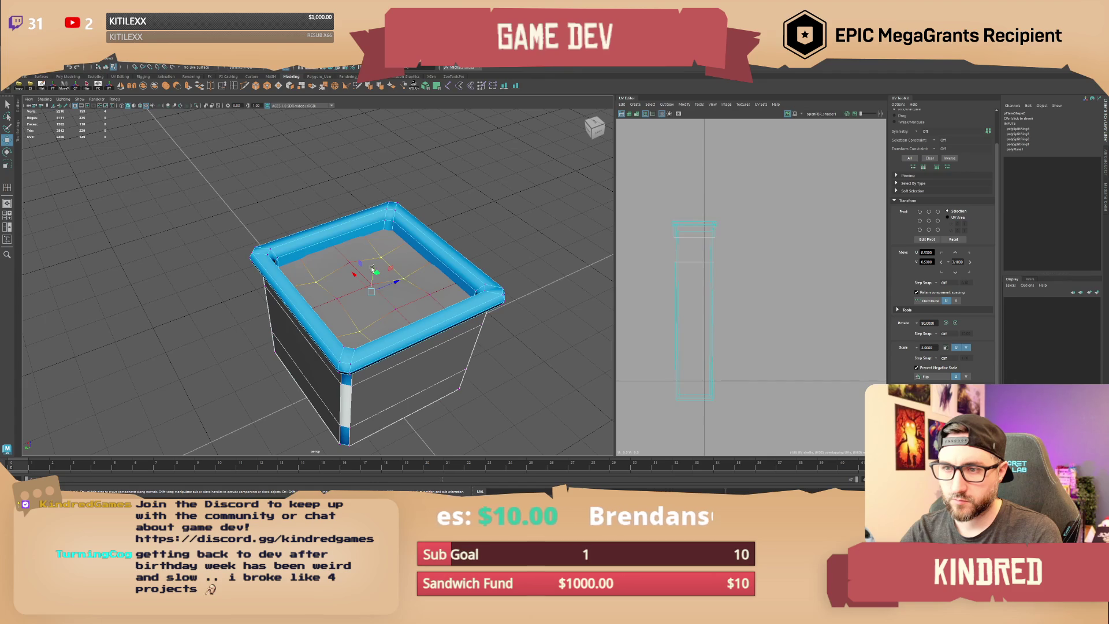
Step: Inspect the filling plane inside the box from closer, higher and lower angles
click(374, 260)
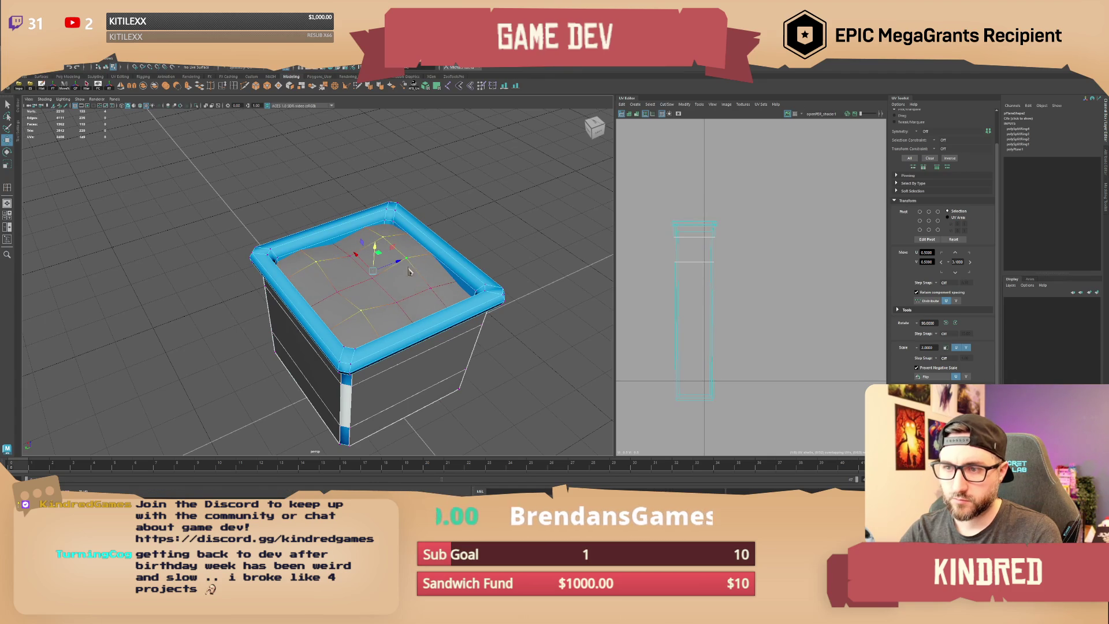
click(508, 220)
mouse_move(508, 221)
alt+mouse_down()
mouse_move(356, 314)
mouse_move(308, 315)
alt+mouse_up()
mouse_move(212, 315)
alt+mouse_down()
mouse_move(301, 326)
mouse_move(335, 278)
alt+mouse_up()
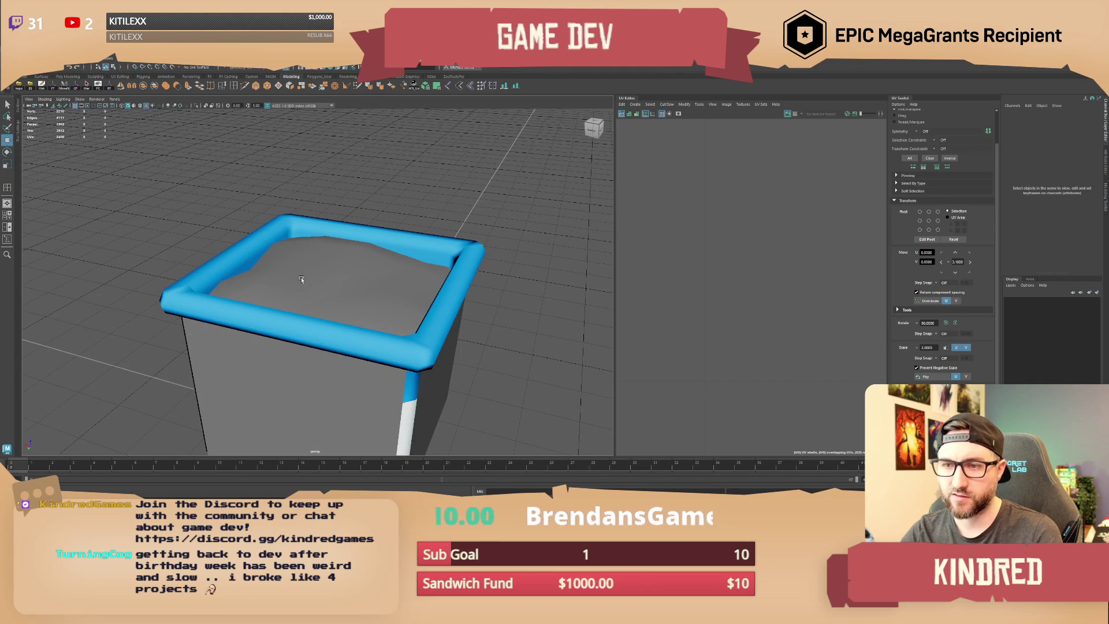
alt+right_drag(384, 281, 360, 272)
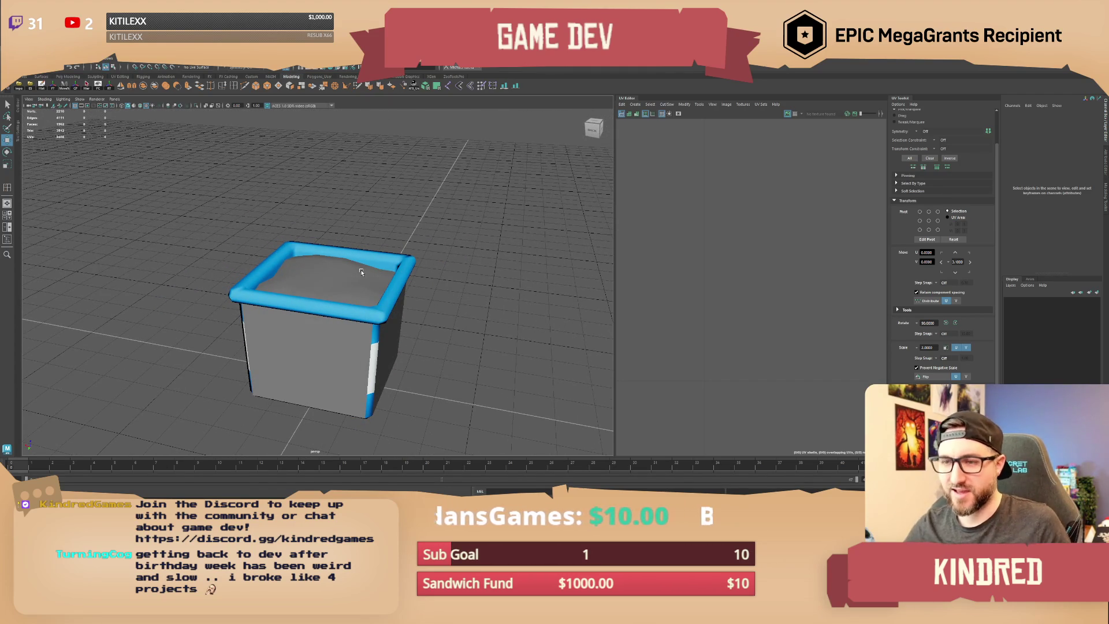
scroll(354, 275, up, 2)
mouse_move(353, 276)
alt+mouse_down()
mouse_move(325, 255)
mouse_move(436, 248)
mouse_move(468, 259)
mouse_move(321, 266)
alt+mouse_up()
Step: Select the filling plane for scaling, then orbit around the whole box
click(332, 272)
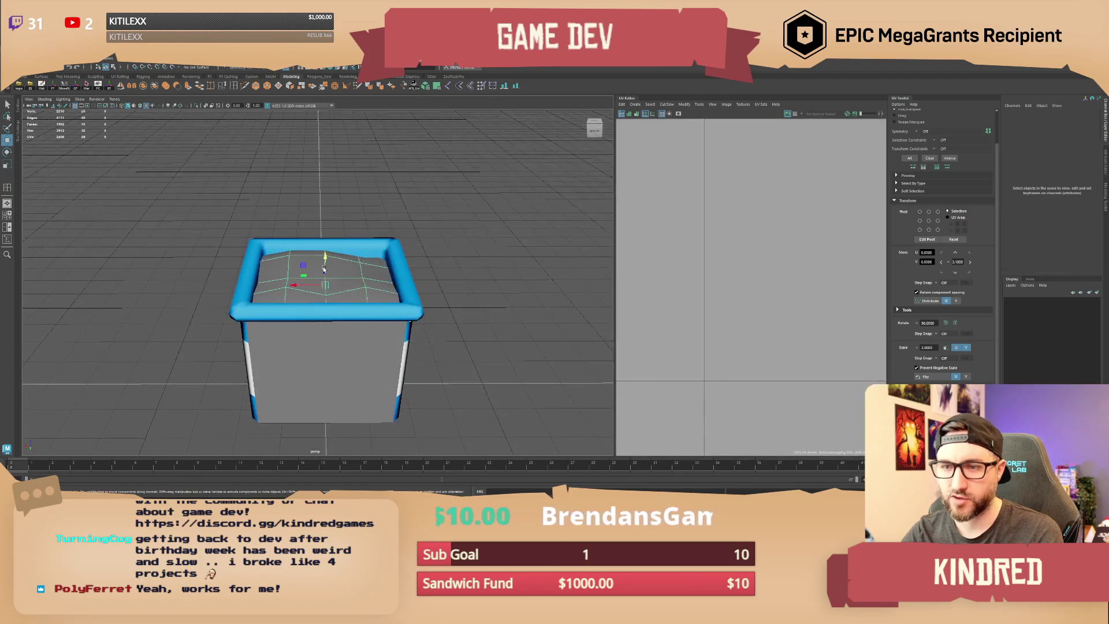
key(r)
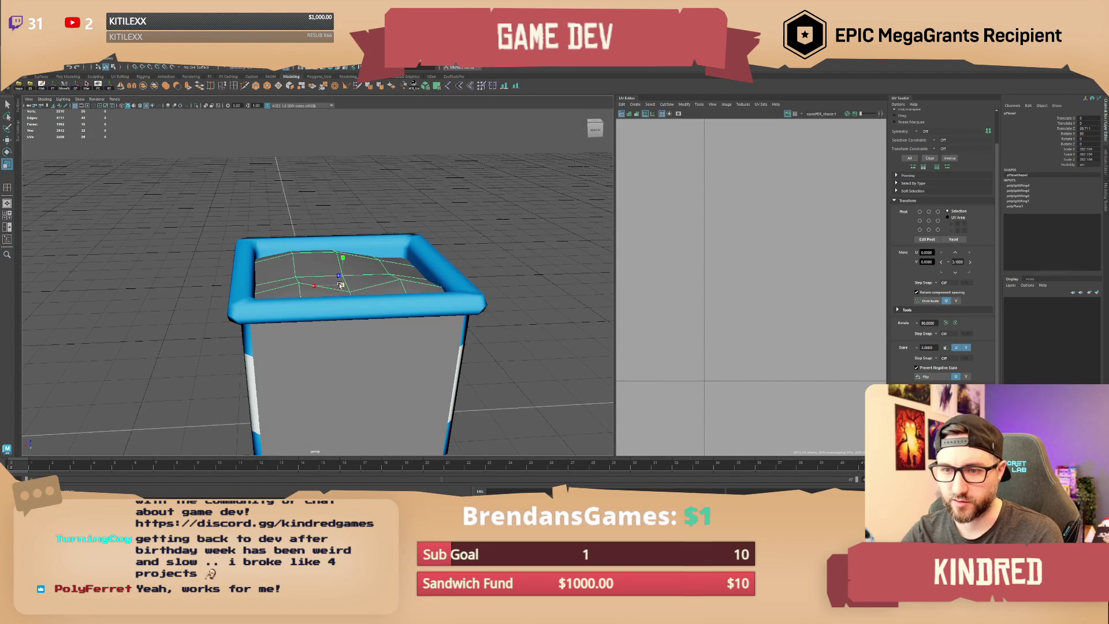
click(330, 203)
scroll(329, 203, down, 3)
mouse_move(330, 203)
alt+mouse_down()
mouse_move(294, 280)
mouse_move(324, 272)
alt+mouse_up()
click(347, 276)
click(429, 213)
scroll(429, 214, down, 3)
mouse_move(429, 213)
alt+mouse_down()
mouse_move(404, 240)
mouse_move(416, 257)
mouse_move(338, 287)
alt+mouse_up()
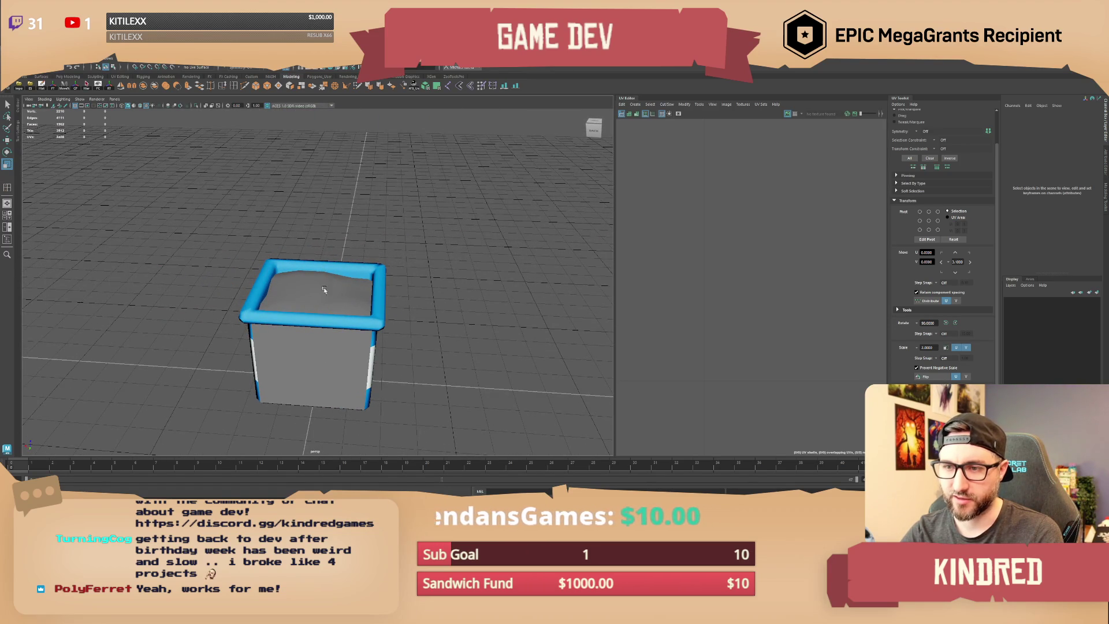
mouse_move(336, 309)
alt+mouse_down()
mouse_move(463, 314)
mouse_move(428, 289)
mouse_move(438, 280)
alt+mouse_up()
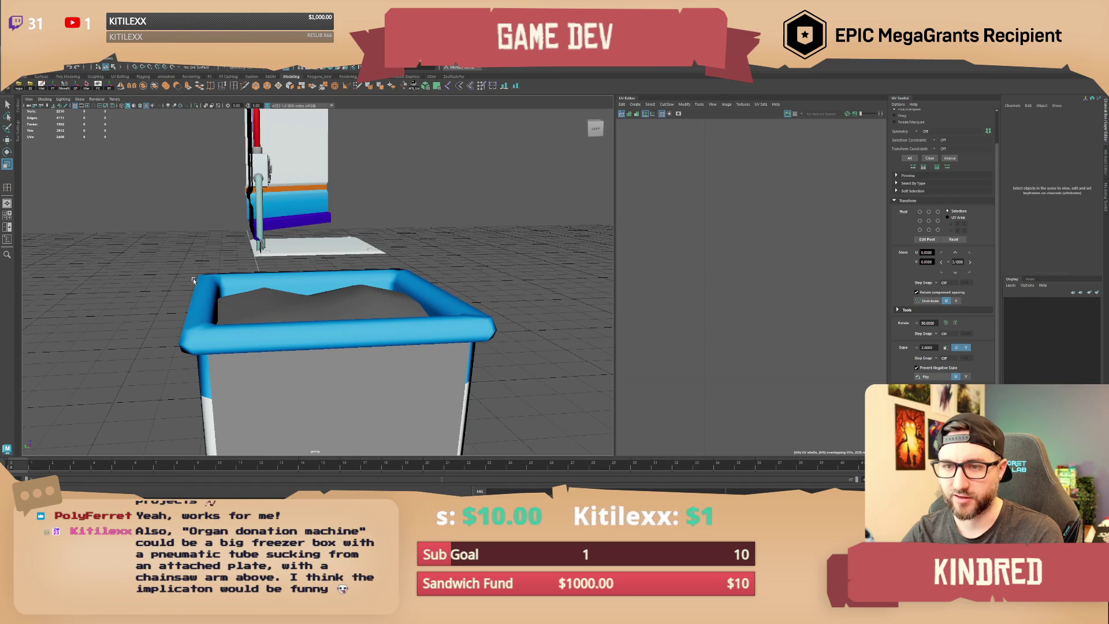
mouse_move(211, 252)
alt+mouse_down()
mouse_move(225, 304)
mouse_move(262, 272)
alt+mouse_up()
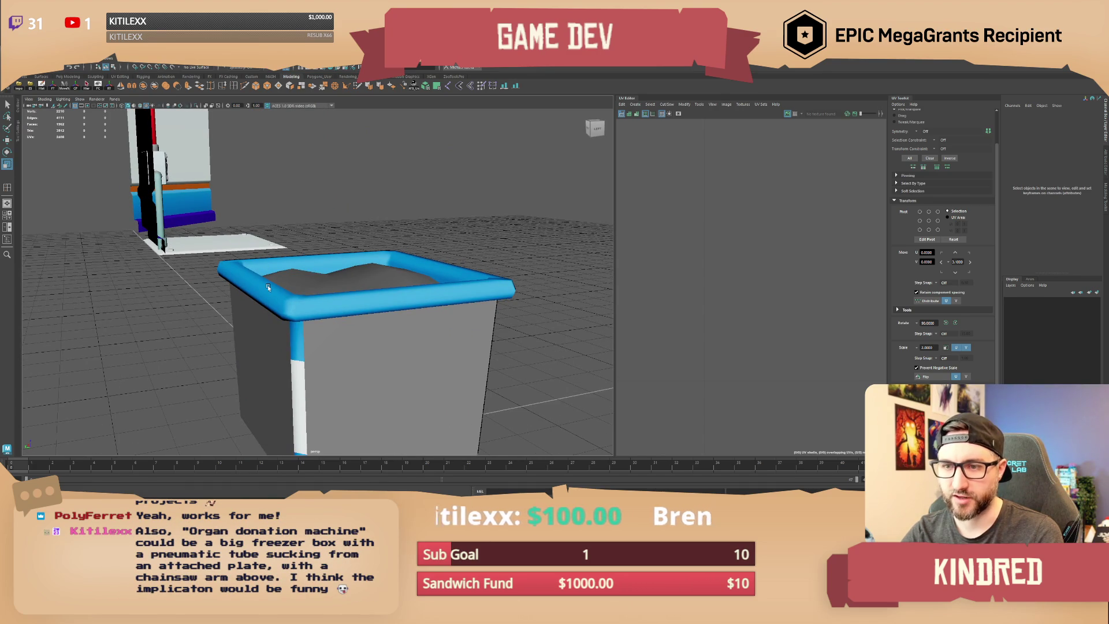
alt+drag(268, 287, 415, 247)
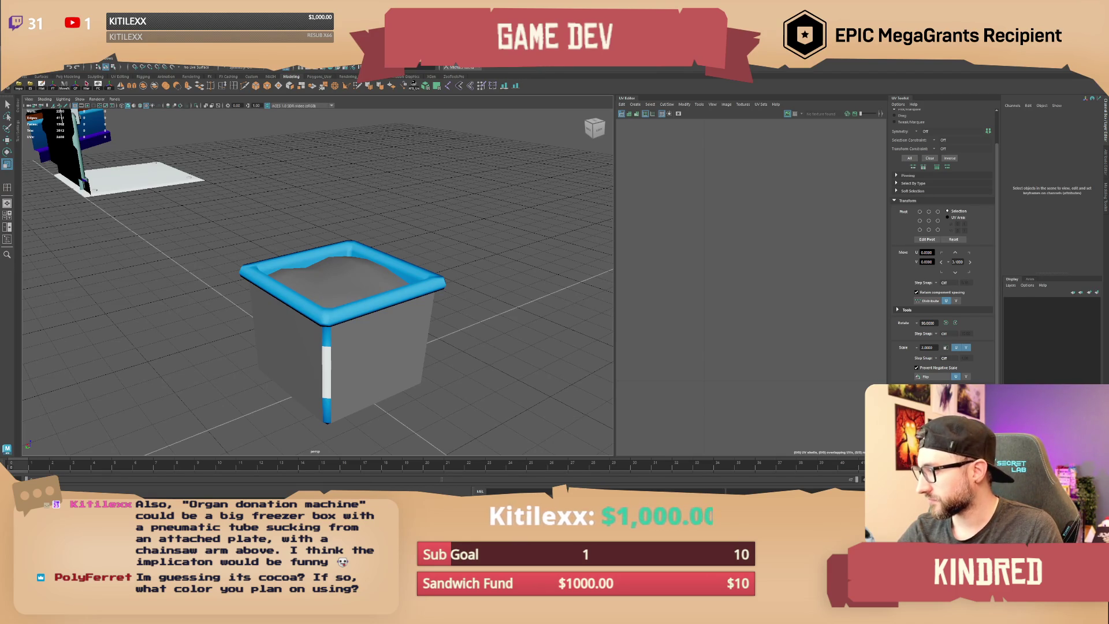
key(alt+Tab)
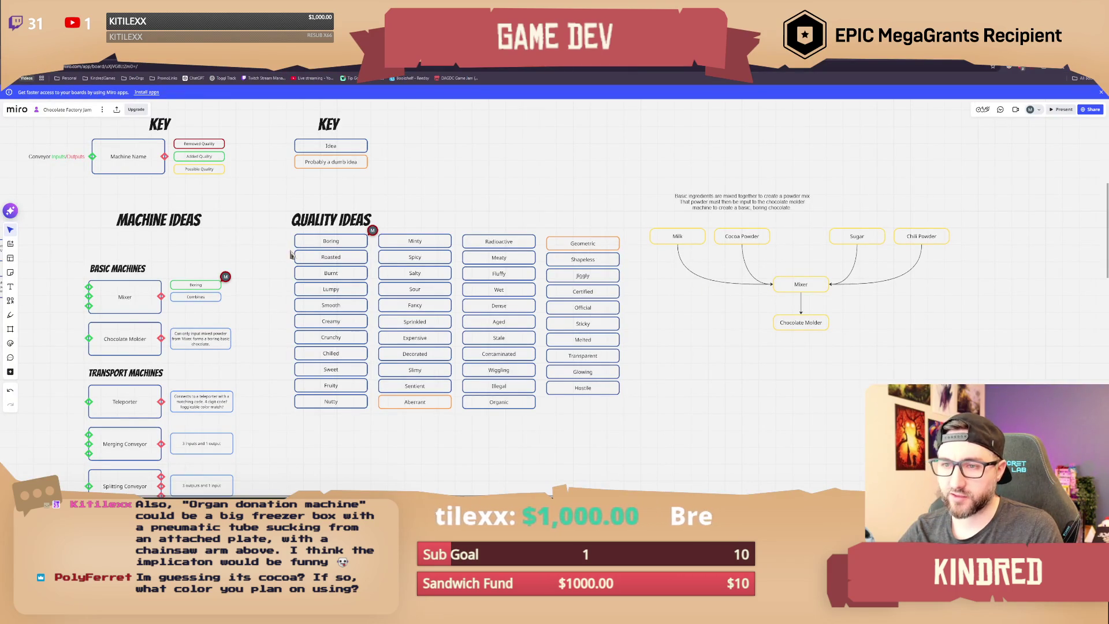
Step: Select the Boring, Smooth and Creamy quality boxes one after another on the board
drag(287, 234, 370, 258)
click(276, 334)
click(345, 307)
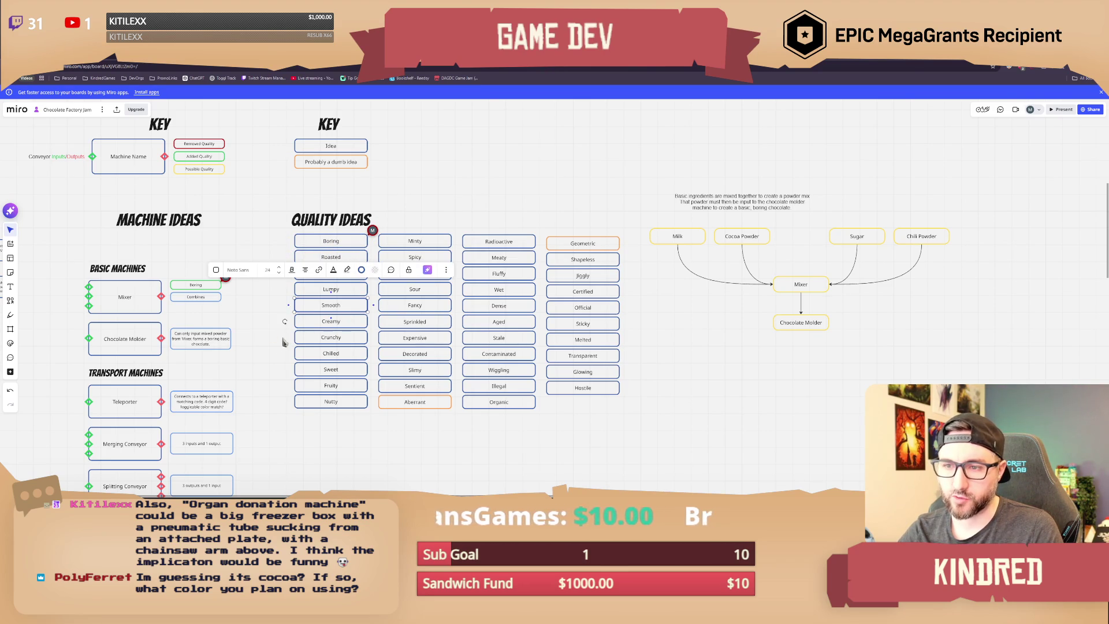
click(308, 327)
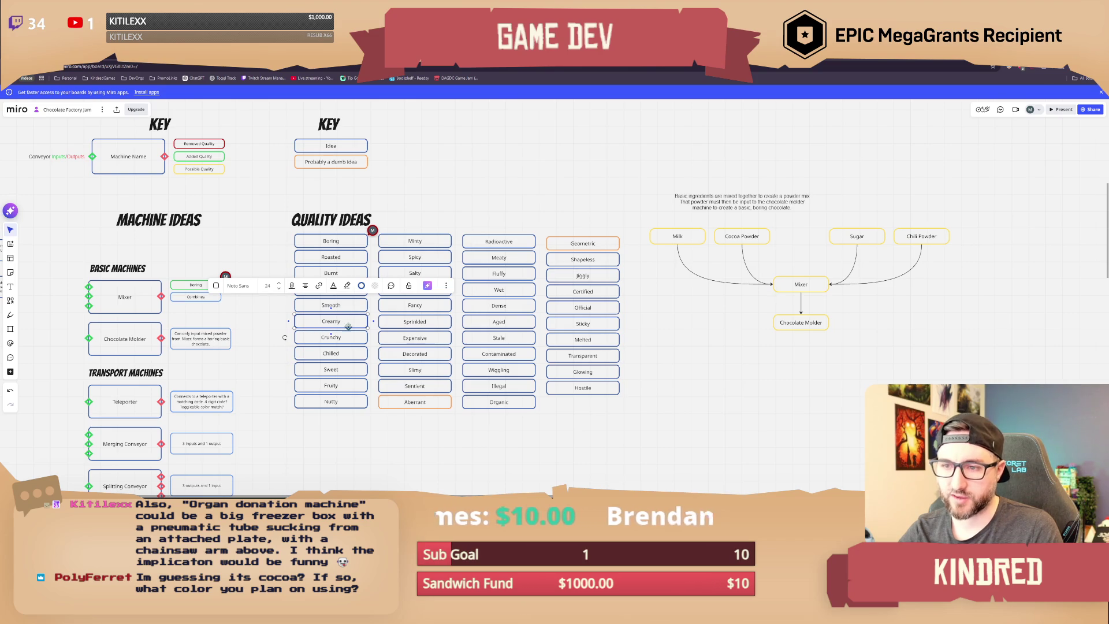
click(444, 224)
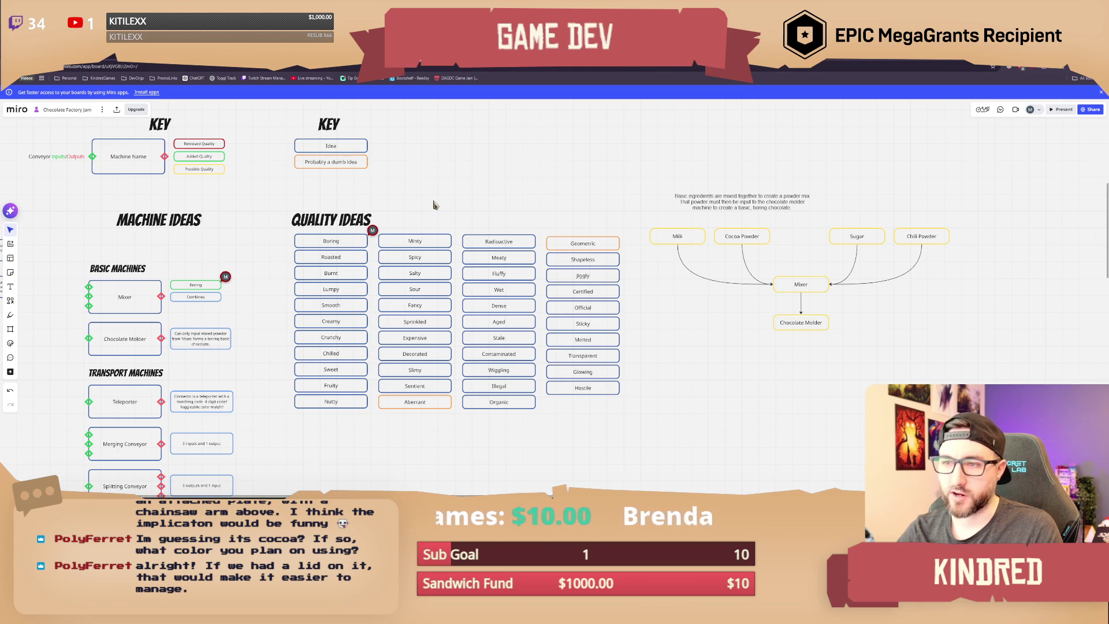
Step: Inspect the Spicy and Meaty quality boxes and the Chili Powder ingredient, panning across the board
click(448, 260)
drag(930, 216, 952, 256)
click(479, 219)
scroll(478, 219, right, 1)
click(413, 257)
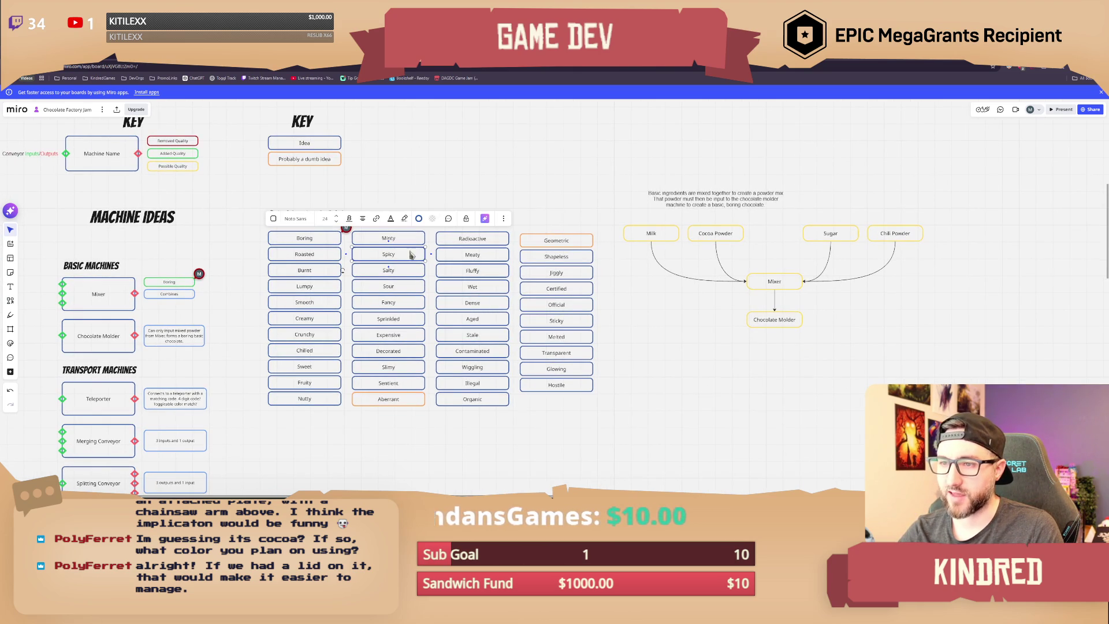
click(494, 203)
middle_drag(447, 205, 488, 188)
click(546, 248)
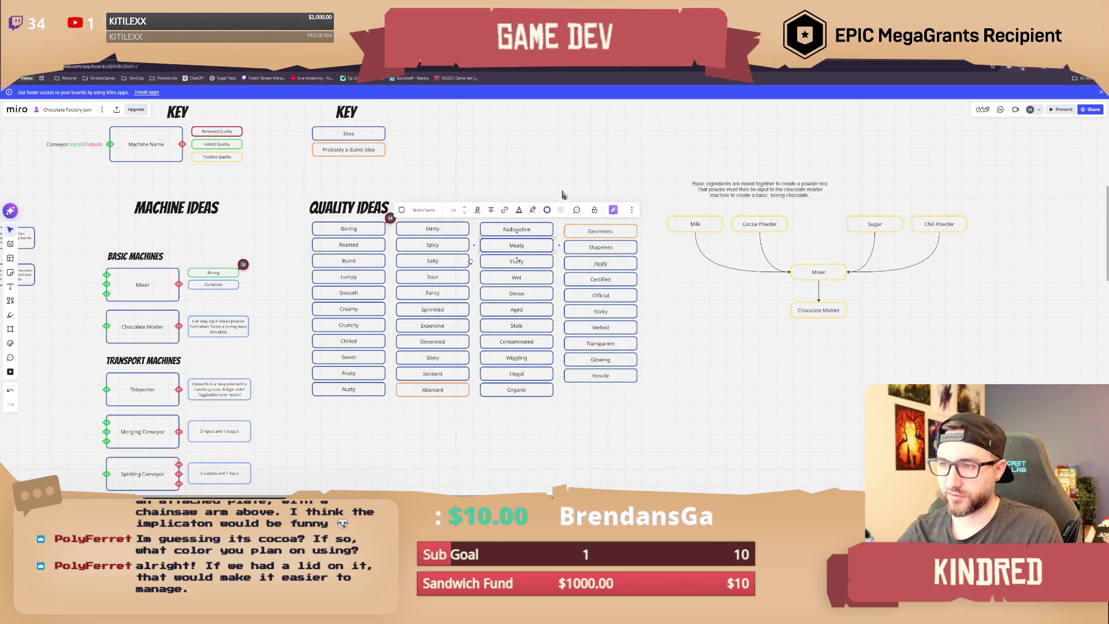
scroll(518, 186, right, 2)
click(493, 167)
scroll(479, 180, left, 2)
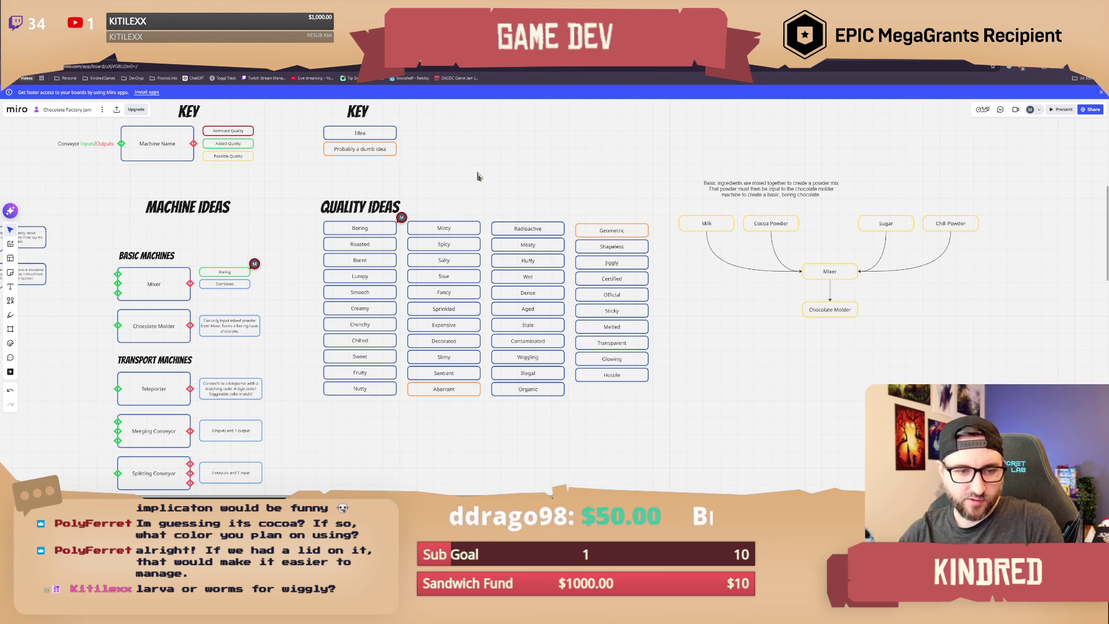
scroll(457, 191, down, 5)
scroll(412, 205, down, 1)
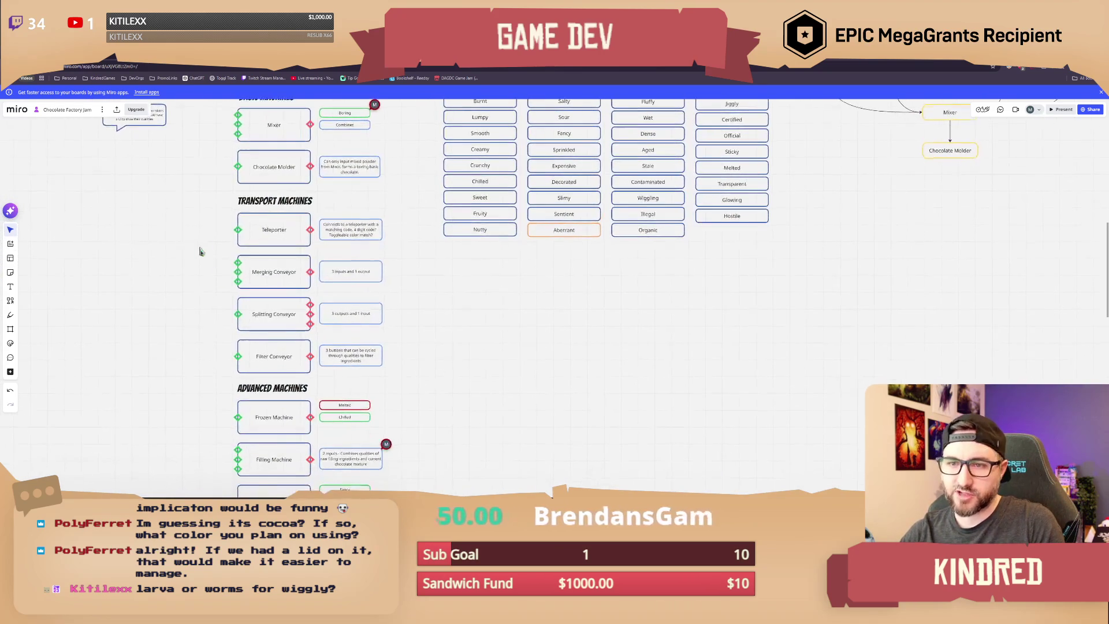
scroll(347, 238, down, 5)
scroll(347, 238, down, 1)
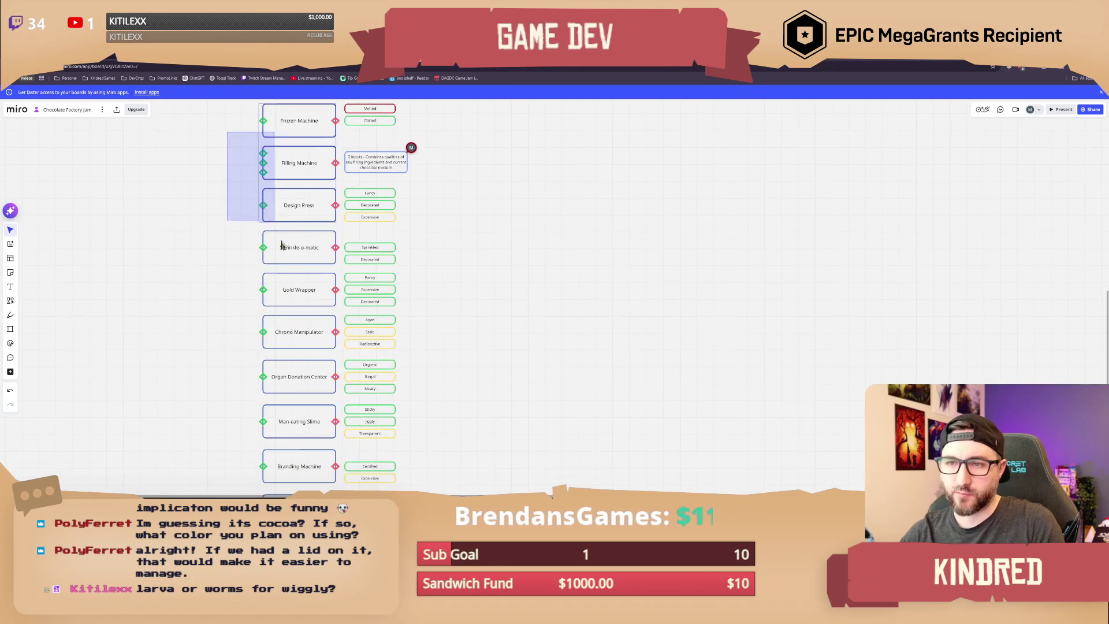
scroll(456, 238, up, 5)
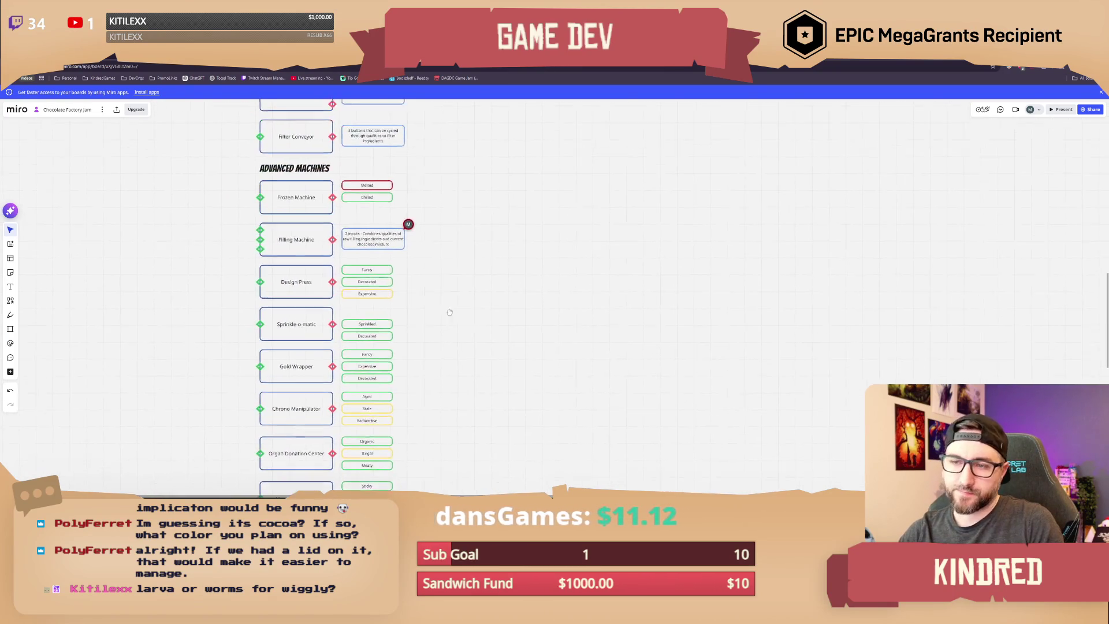
scroll(488, 324, up, 5)
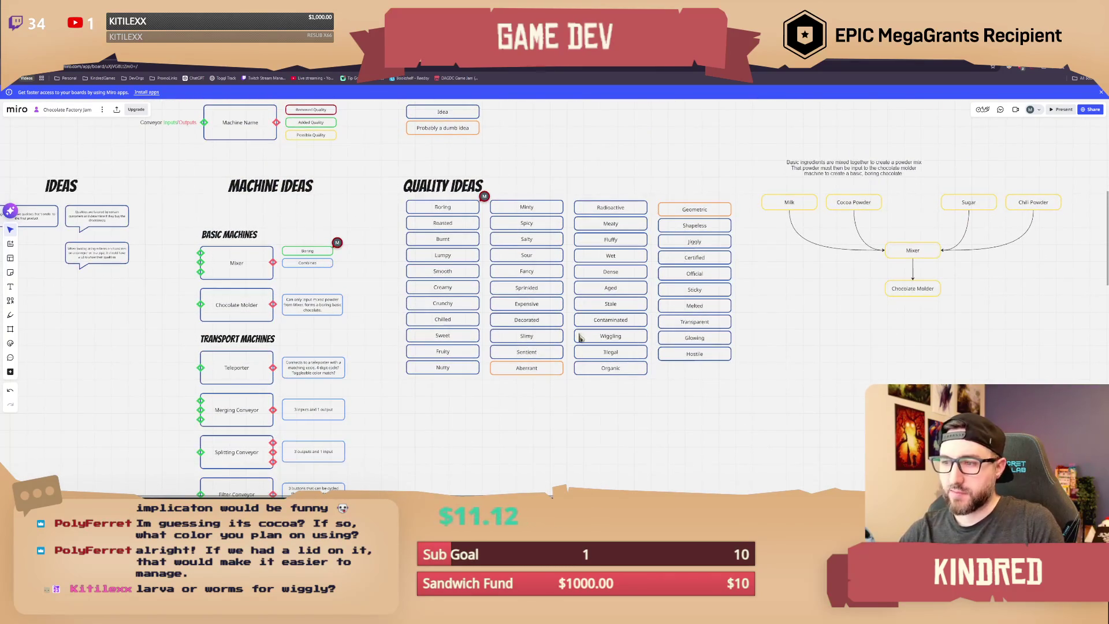
click(580, 336)
click(555, 428)
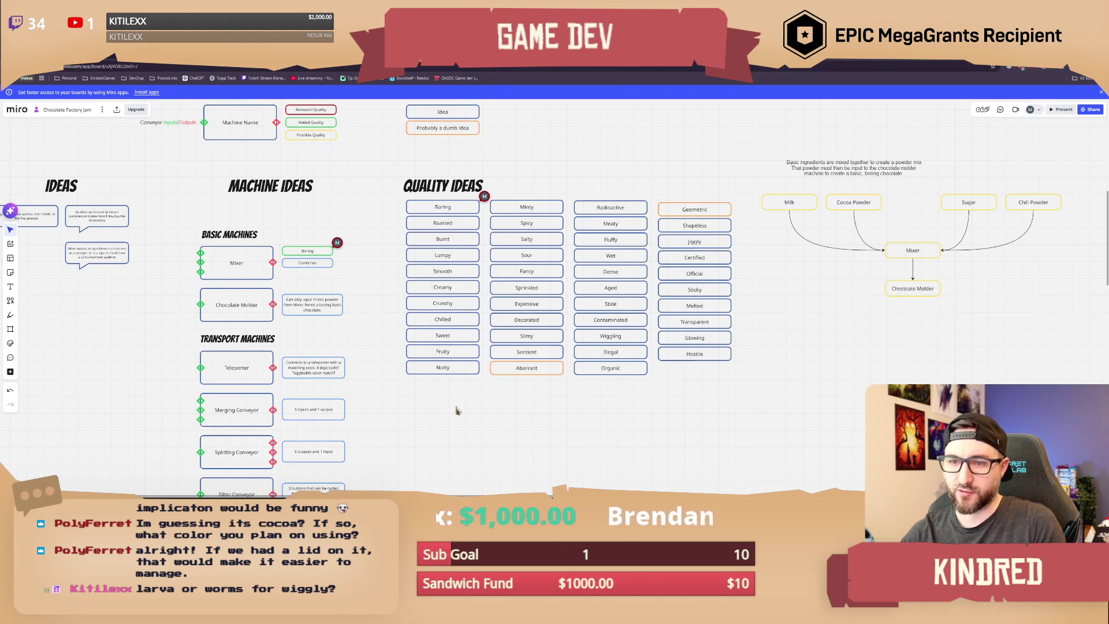
right_drag(407, 422, 407, 322)
scroll(408, 322, down, 6)
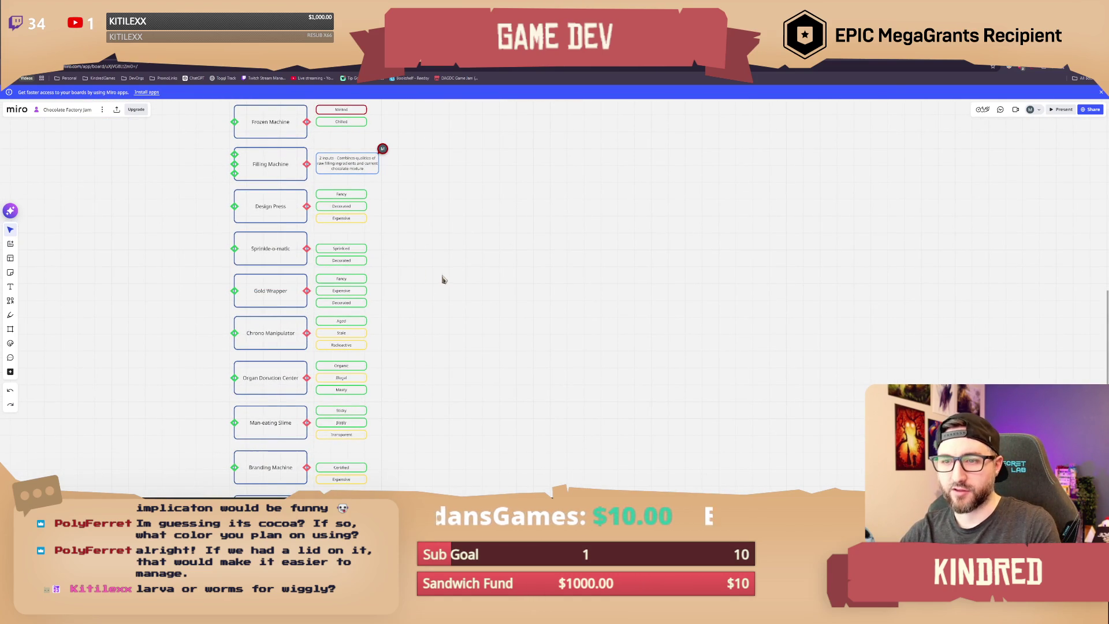
right_drag(430, 313, 428, 303)
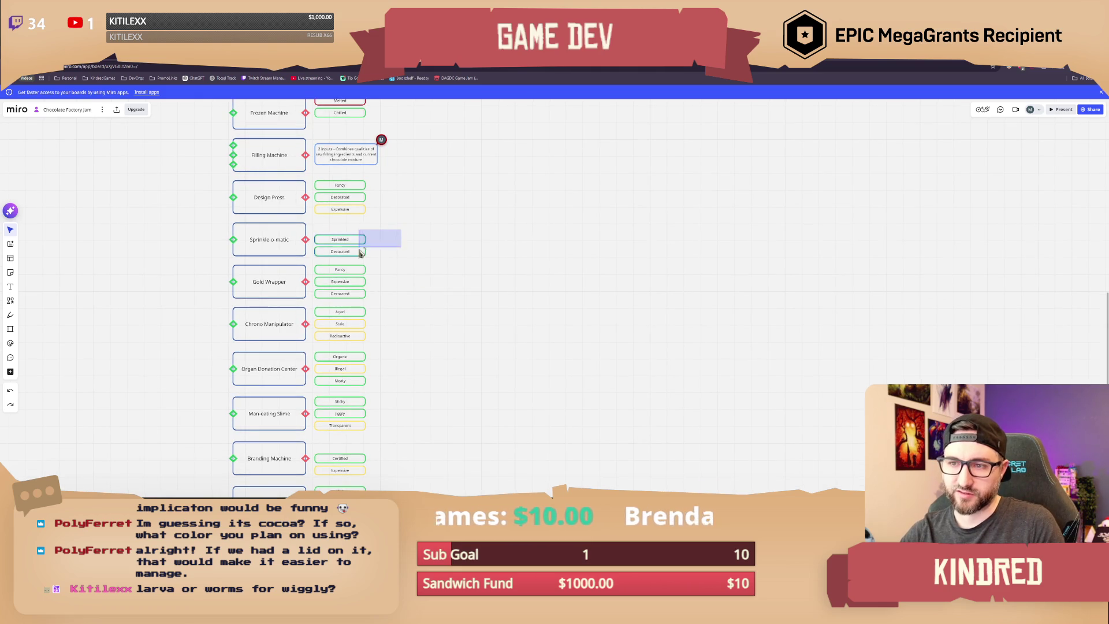
scroll(404, 279, up, 5)
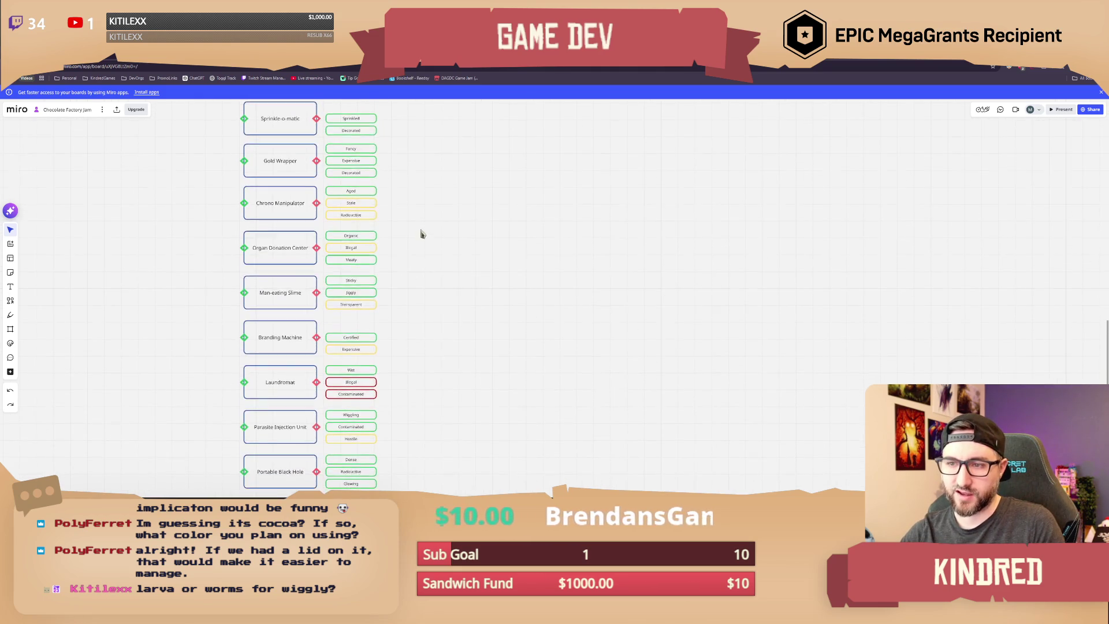
scroll(408, 297, up, 3)
scroll(411, 289, down, 2)
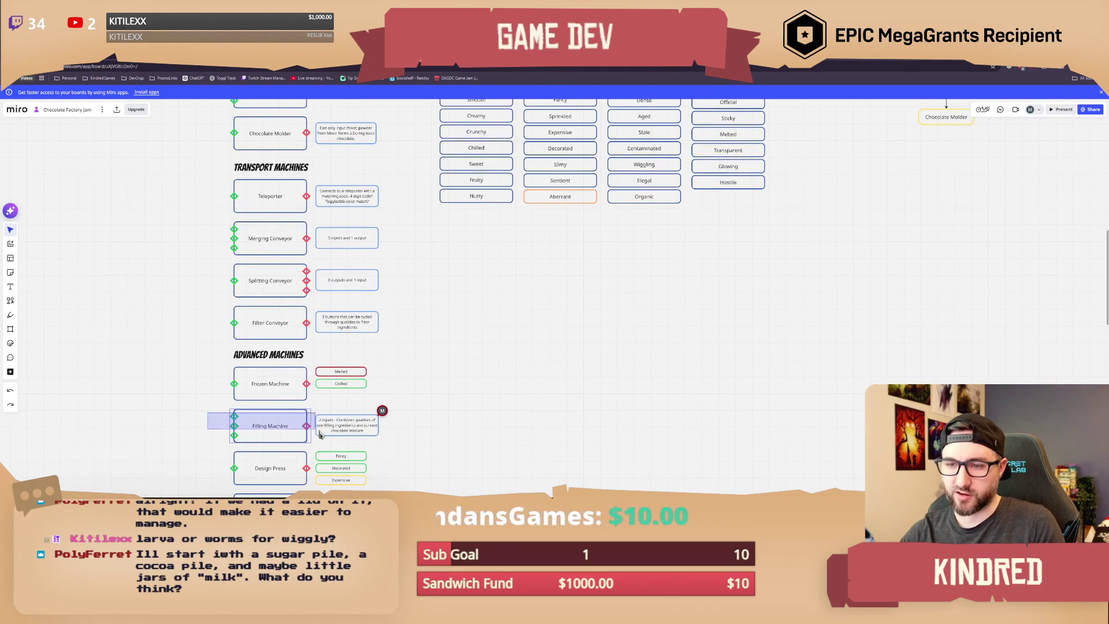
scroll(427, 365, down, 2)
drag(207, 320, 336, 352)
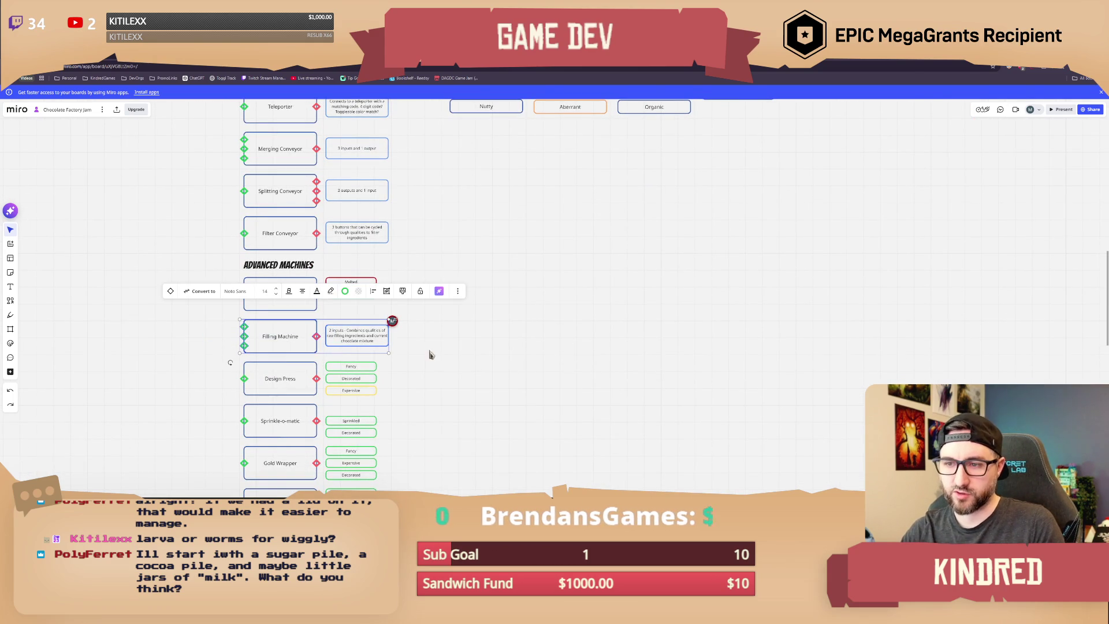
click(431, 353)
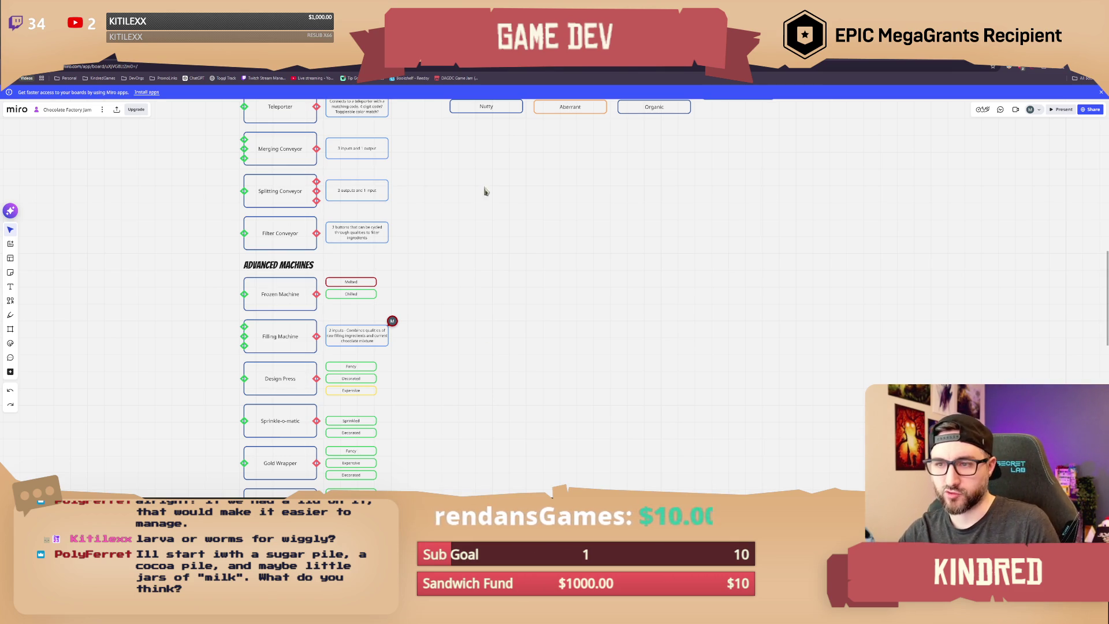
right_drag(483, 193, 527, 316)
drag(523, 309, 512, 112)
click(526, 344)
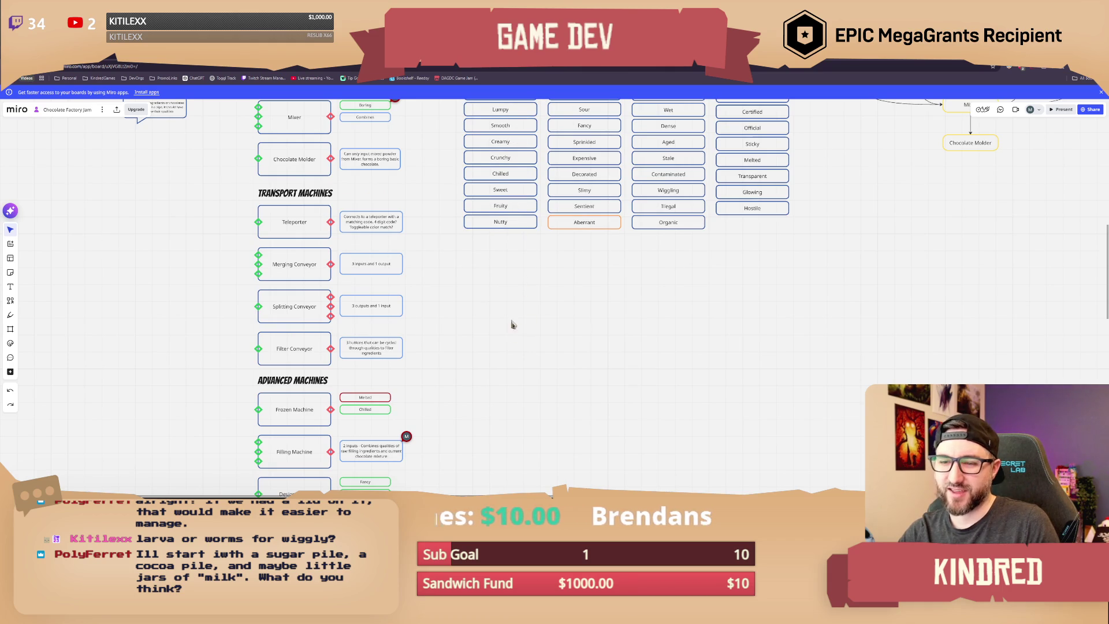
scroll(505, 312, down, 3)
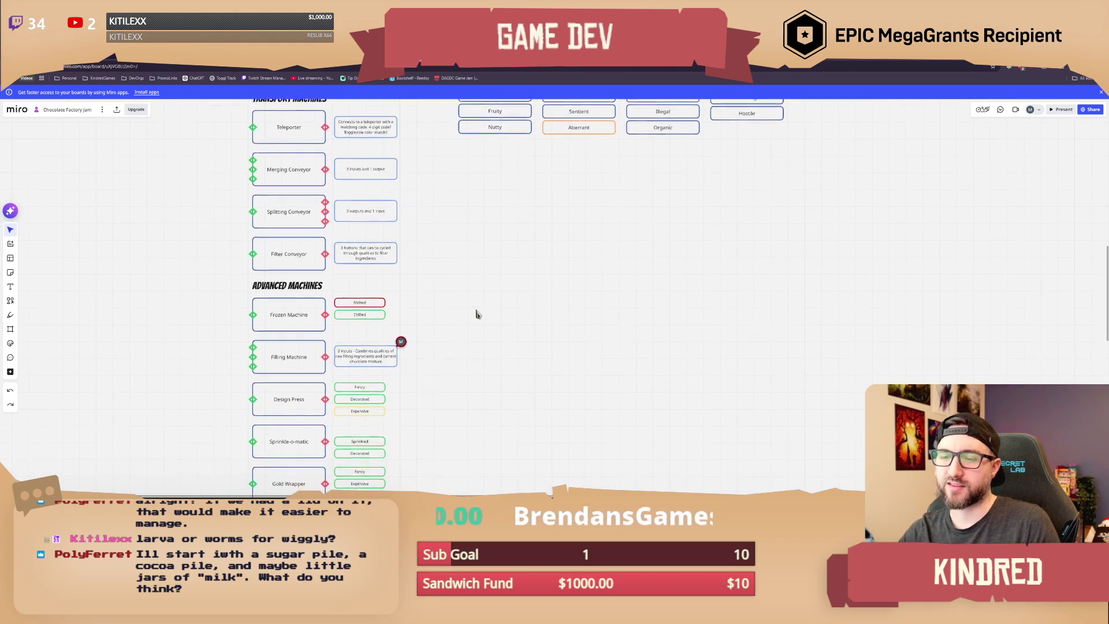
scroll(476, 317, up, 5)
drag(465, 338, 498, 119)
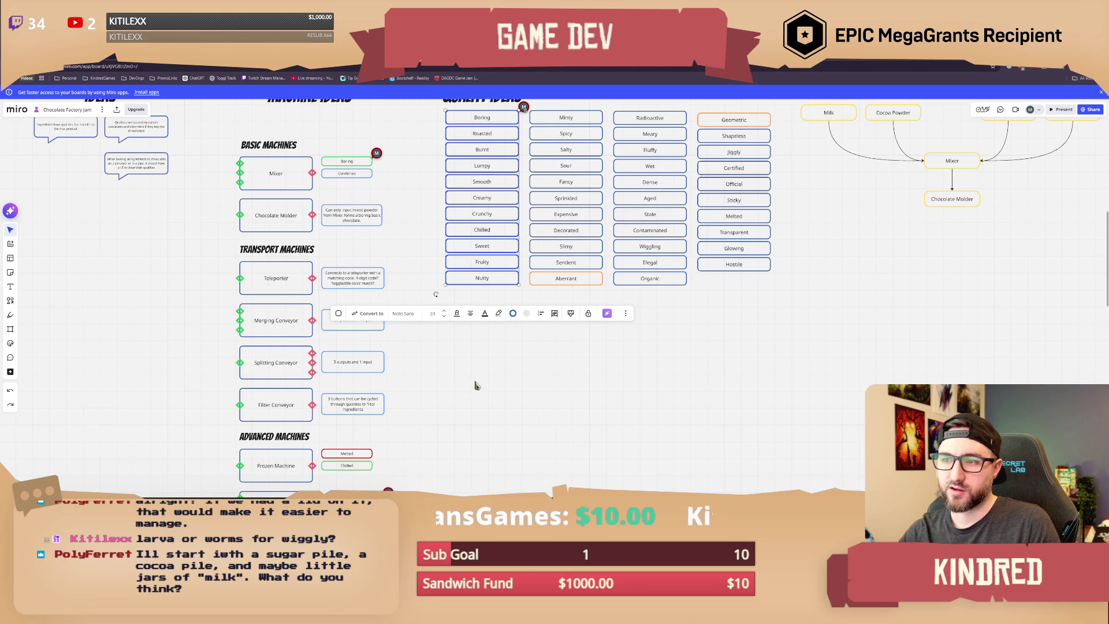
click(471, 408)
scroll(454, 388, up, 2)
drag(187, 218, 254, 249)
scroll(289, 295, up, 2)
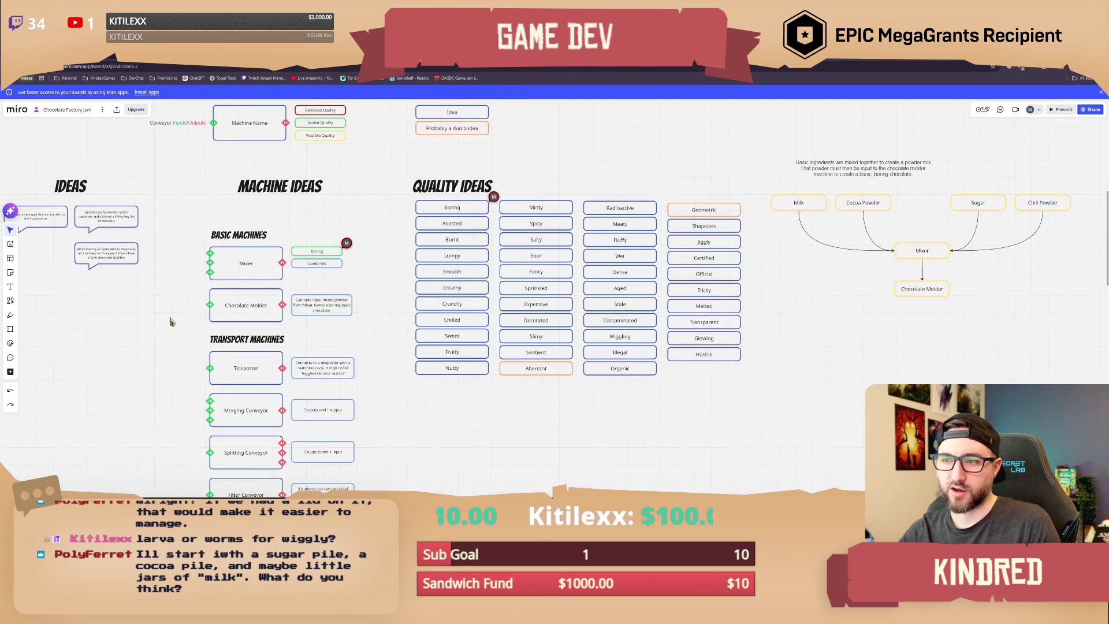
scroll(358, 290, right, 1)
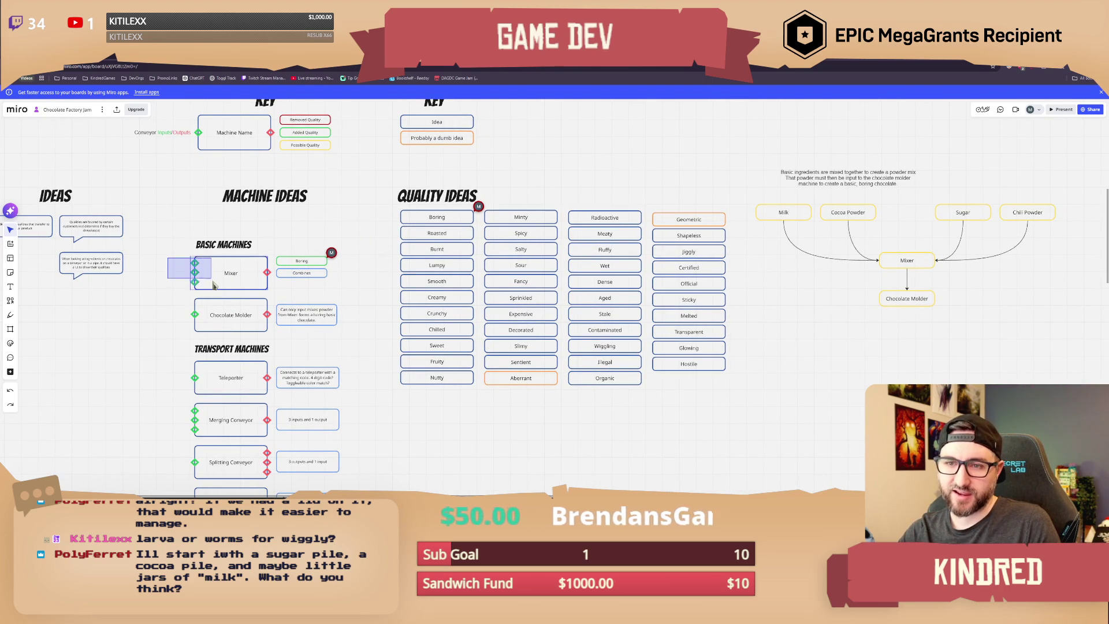
click(211, 279)
click(369, 276)
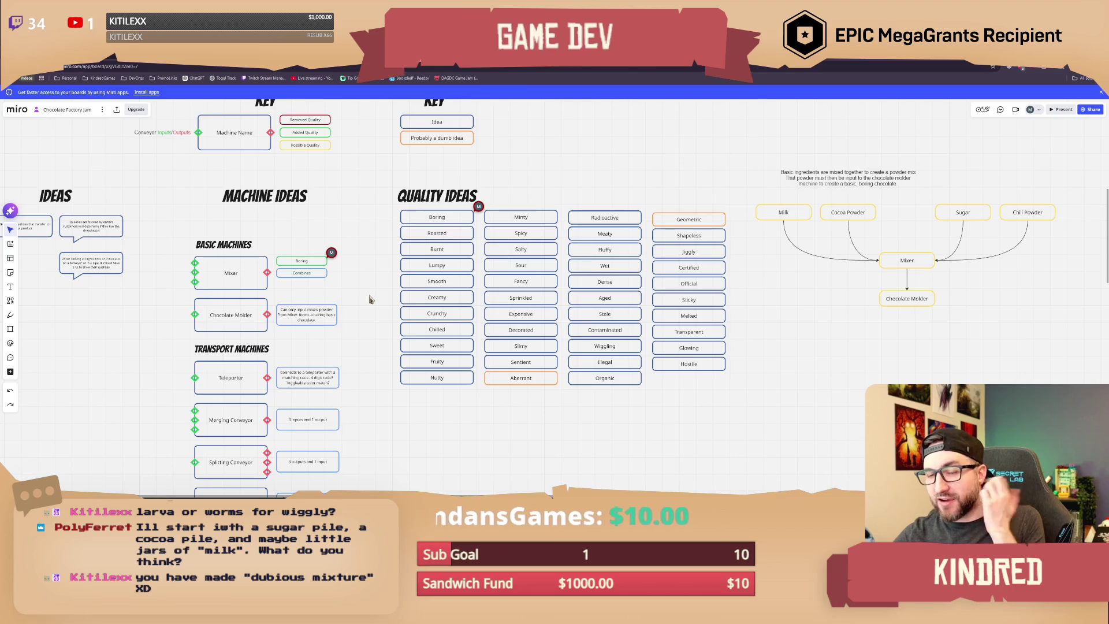
right_drag(367, 285, 393, 283)
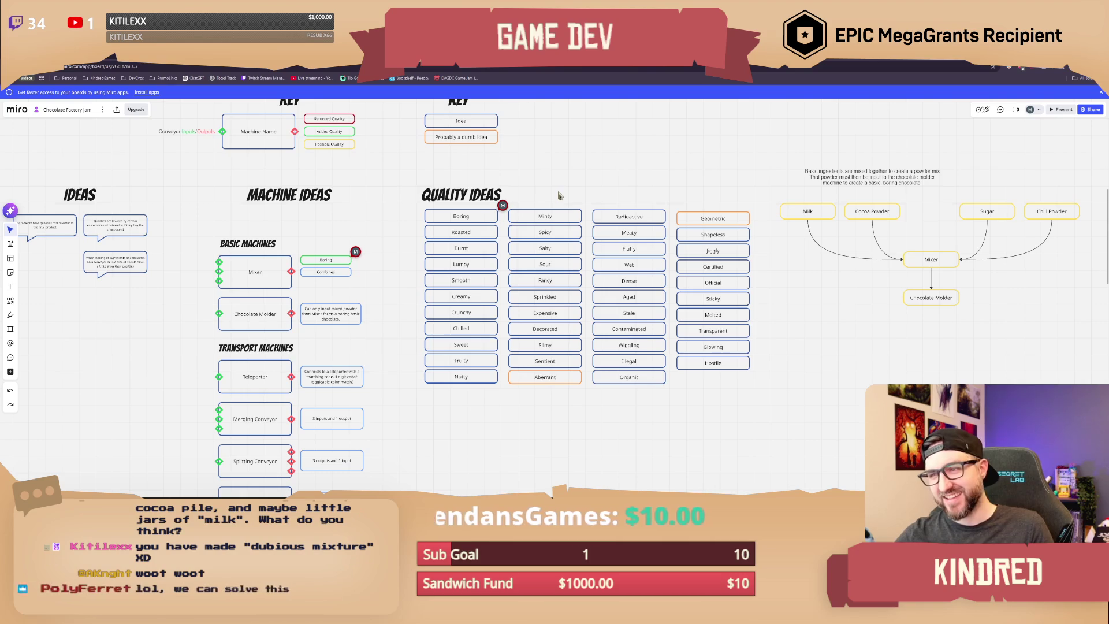
drag(608, 185, 652, 227)
click(598, 205)
drag(536, 200, 568, 226)
click(590, 209)
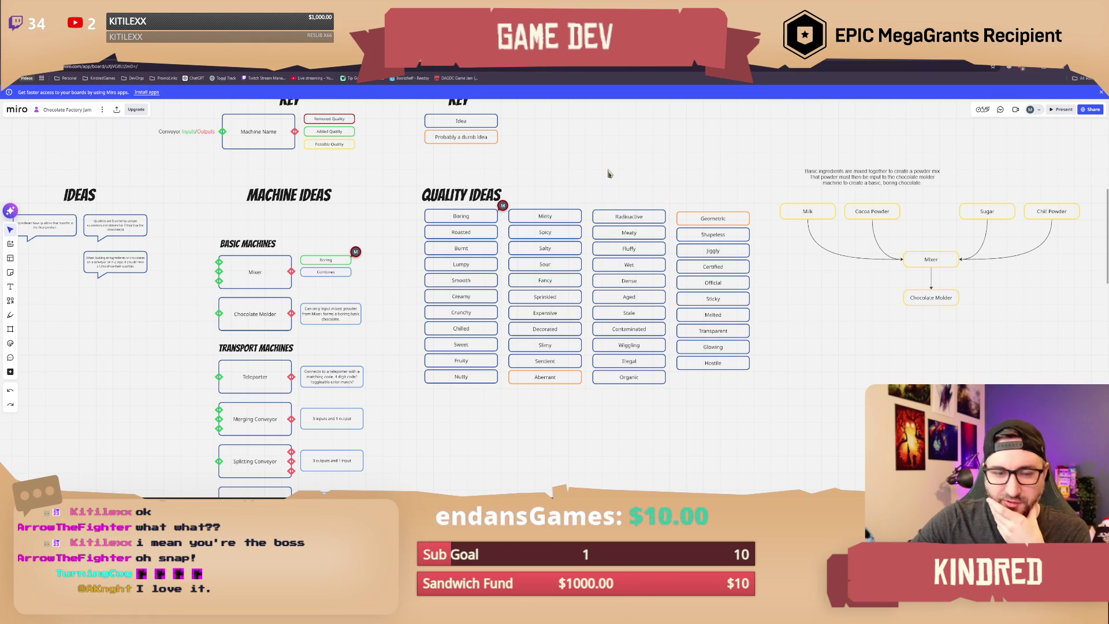
middle_drag(554, 175, 556, 200)
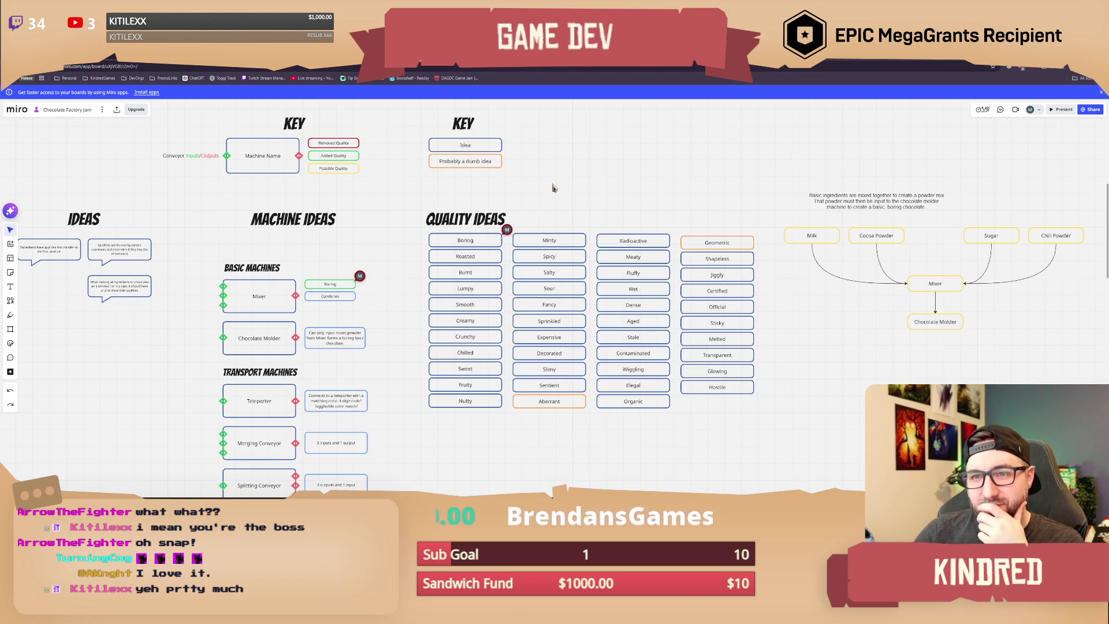
scroll(397, 307, down, 1)
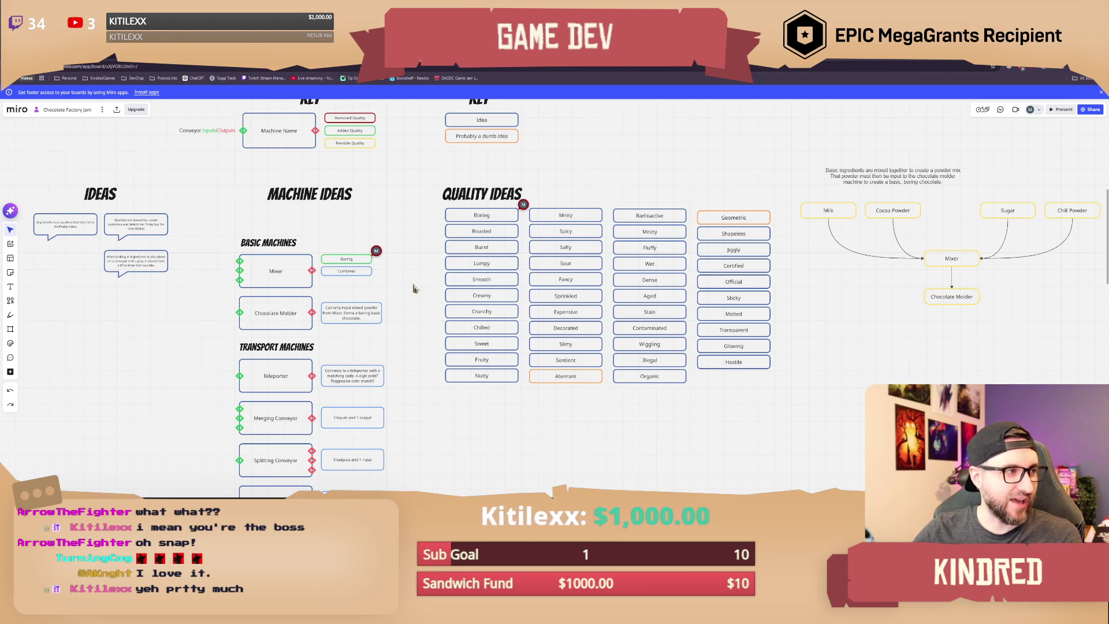
drag(410, 269, 427, 280)
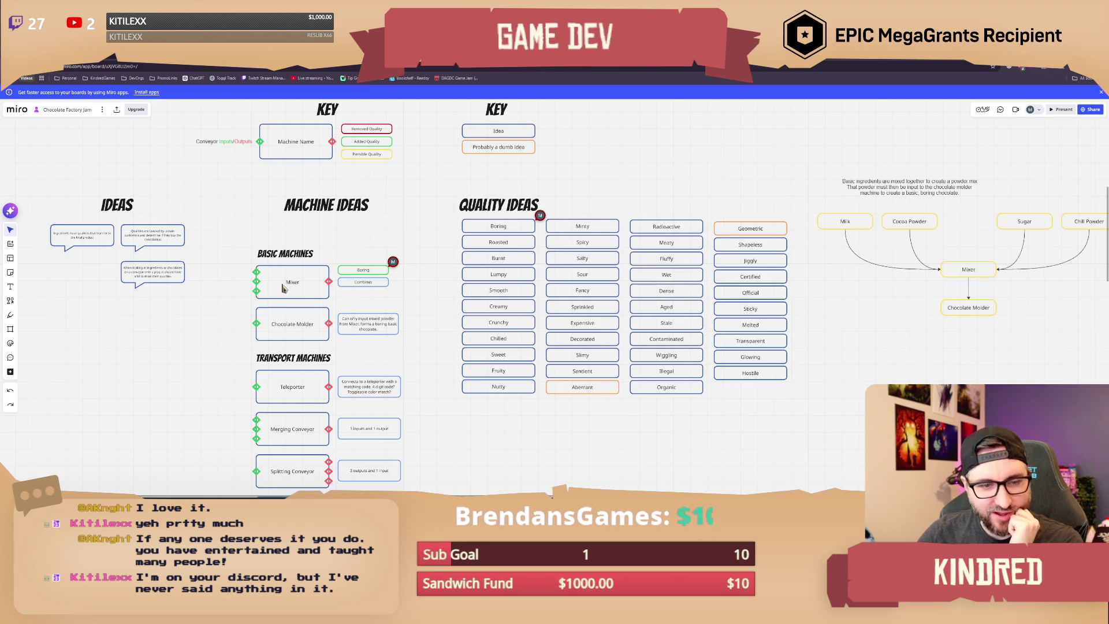
drag(428, 244, 429, 246)
mouse_move(687, 188)
mouse_down()
mouse_move(537, 190)
mouse_move(568, 211)
mouse_move(519, 201)
mouse_move(633, 189)
mouse_up()
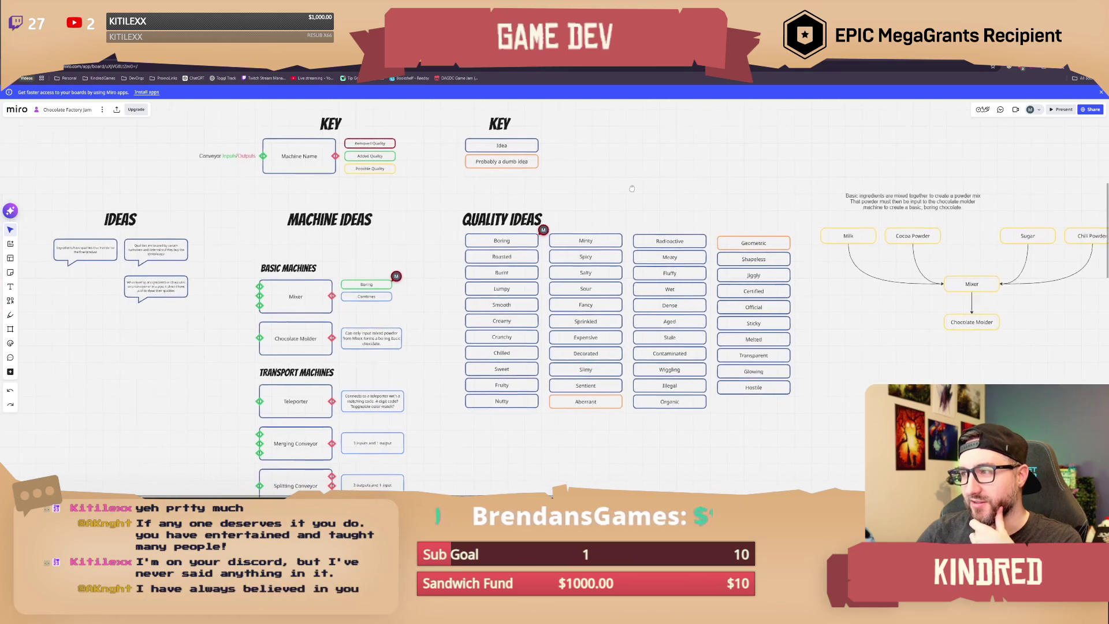
drag(451, 298, 454, 260)
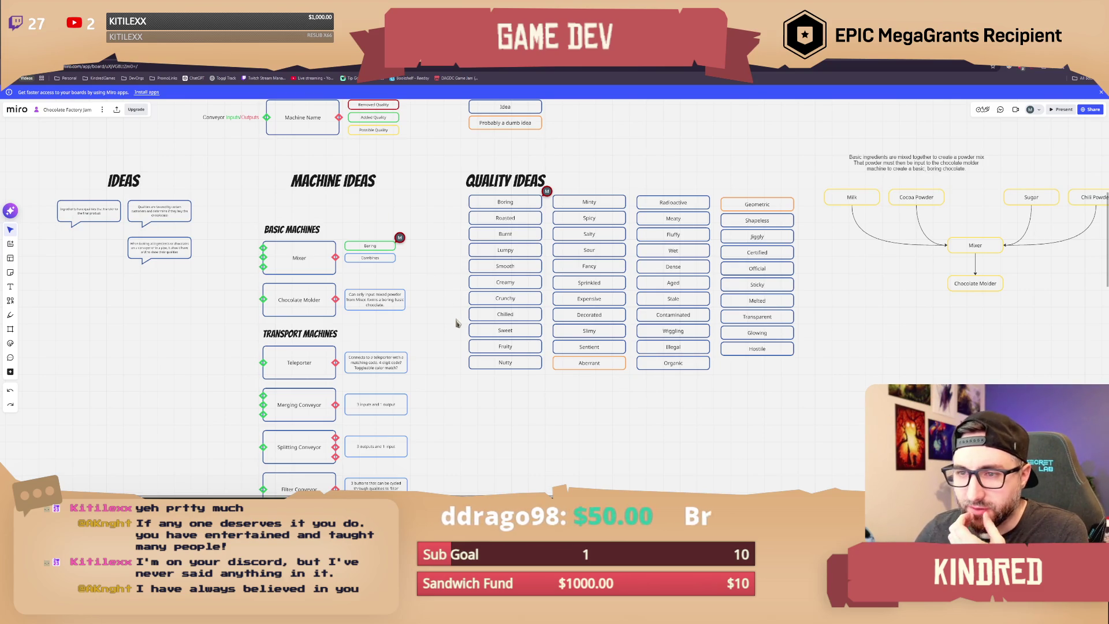
scroll(456, 322, down, 1)
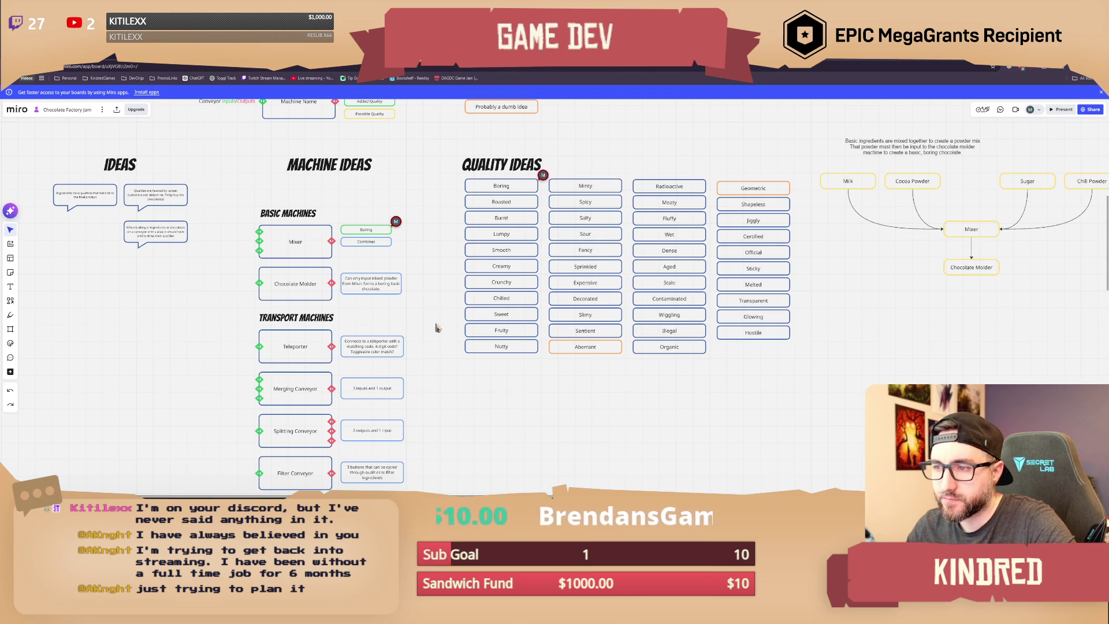
Step: Bring the Advanced Machines section into view and drag the REXARDAssets folder window onto the board
right_drag(423, 342, 428, 303)
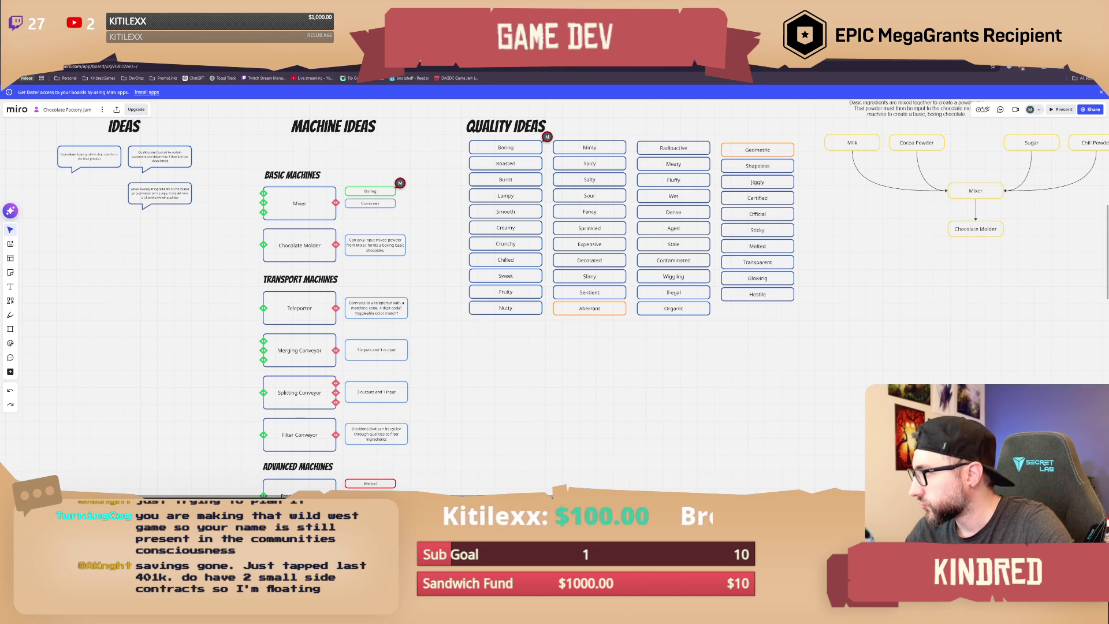
drag(1108, 200, 381, 163)
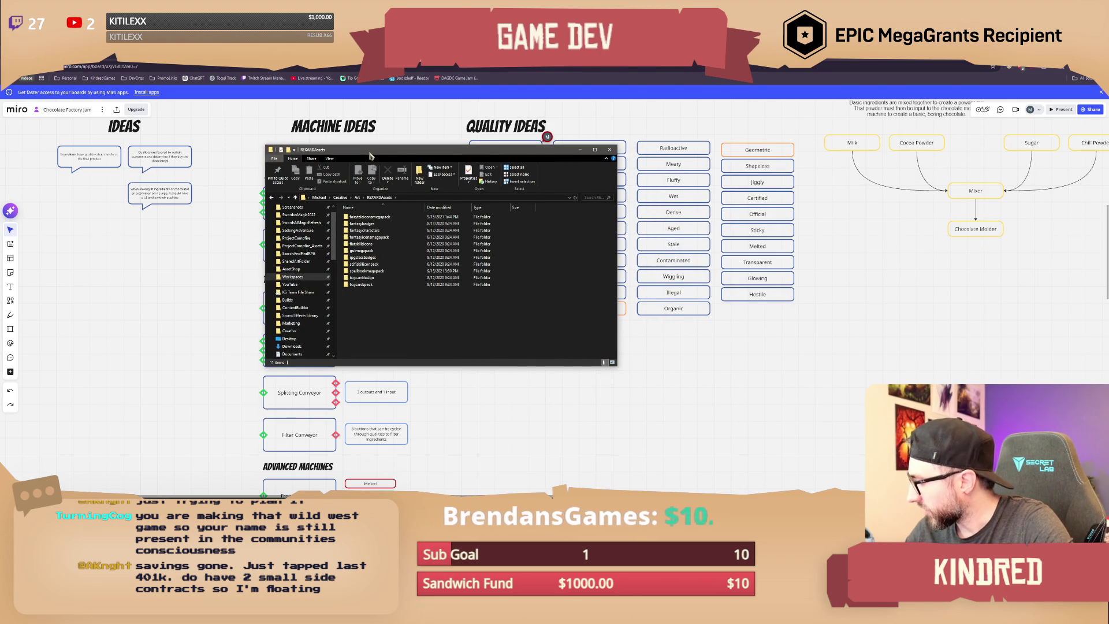
Step: Open FoodIcons.png from fantasyiconsmegapack > FoodIconPack in the image viewer and move it up-left
drag(370, 156, 374, 160)
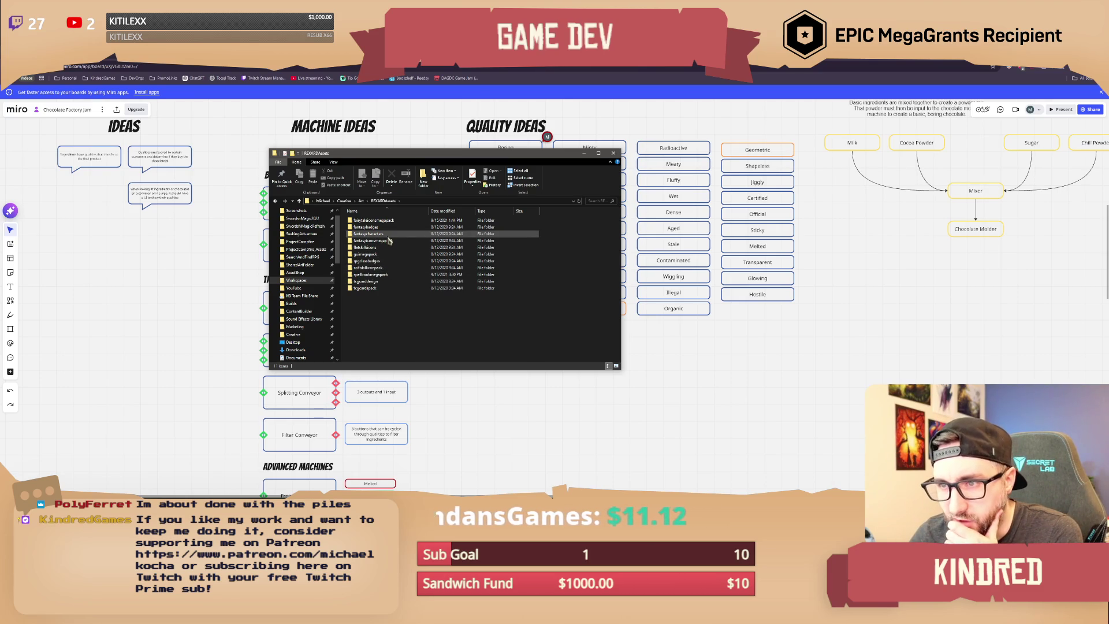
double_click(388, 242)
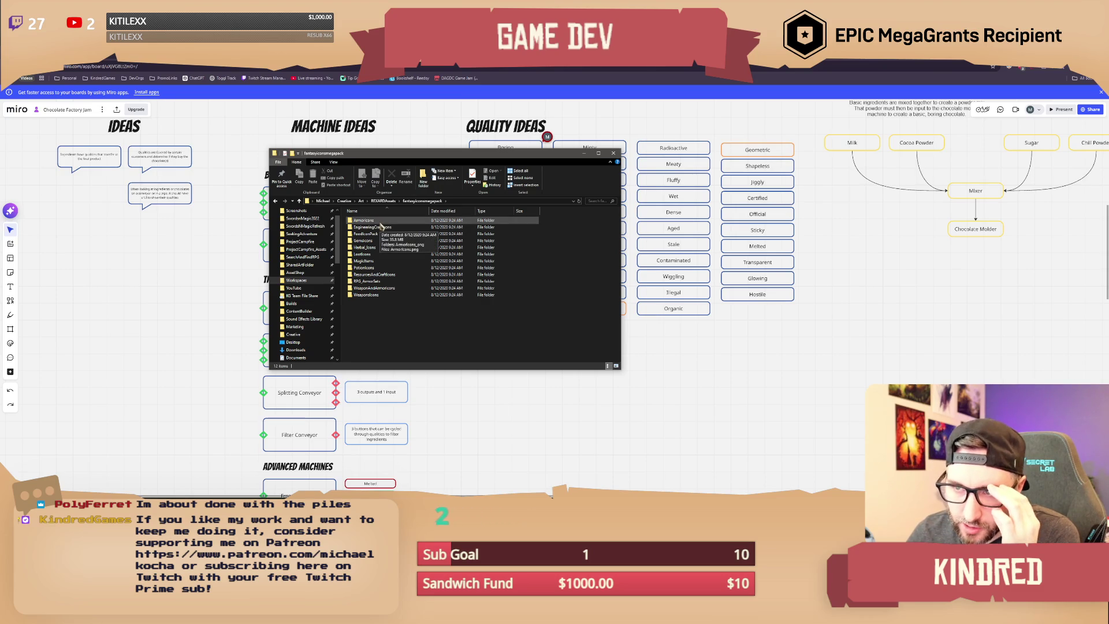
double_click(381, 236)
double_click(393, 232)
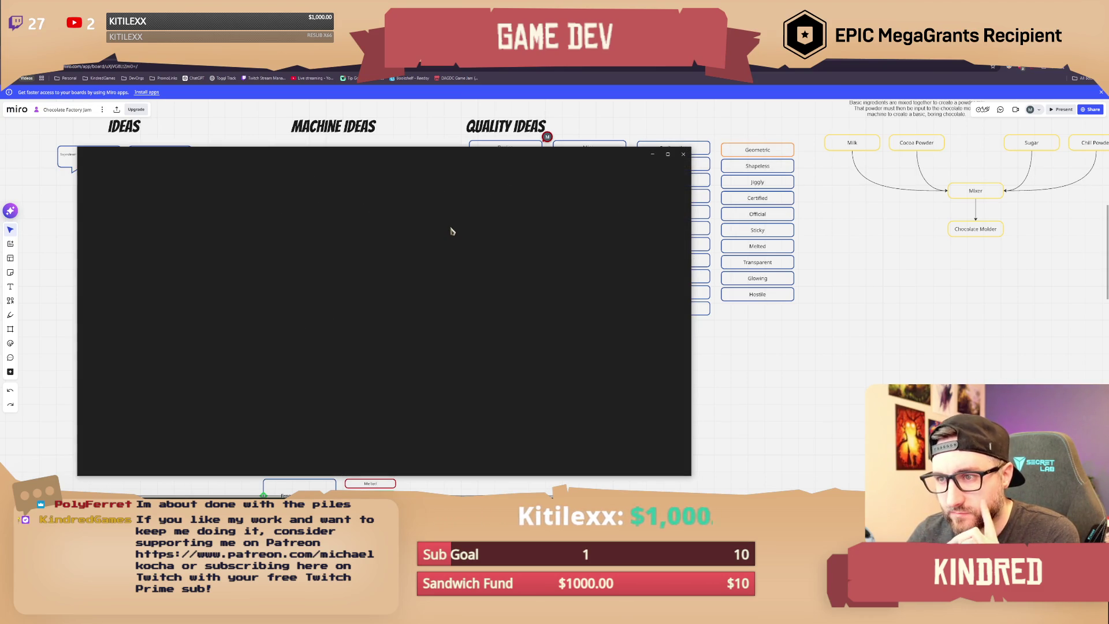
mouse_move(495, 159)
mouse_down()
mouse_move(452, 132)
mouse_move(403, 266)
mouse_up()
Step: Open the FoodIcons_png folder and enlarge the Explorer window to show more icons
click(376, 221)
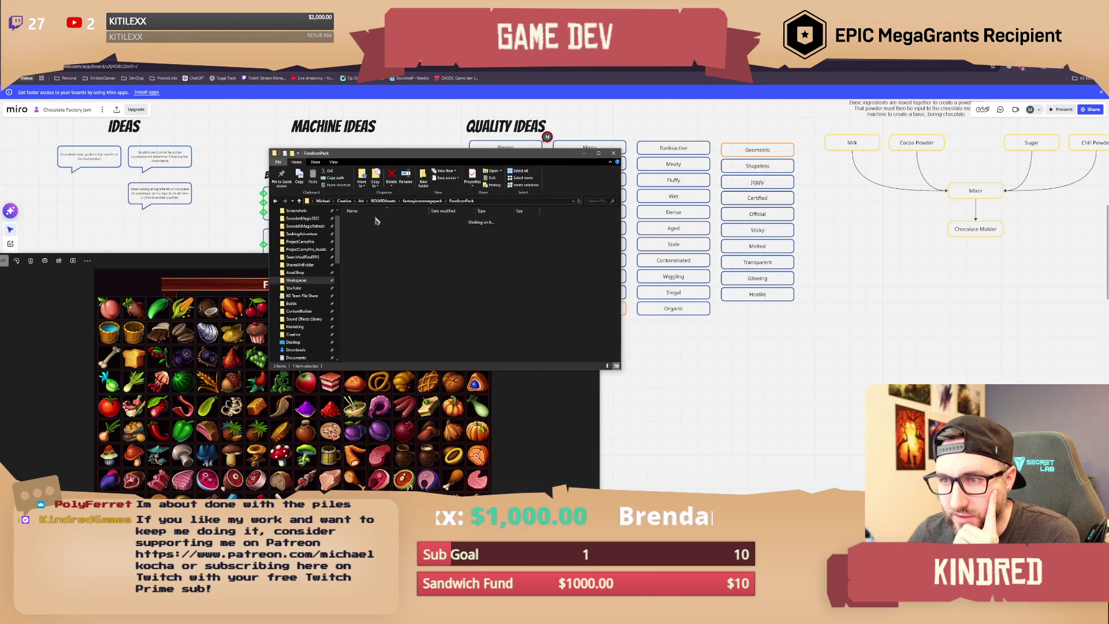
double_click(375, 221)
drag(535, 156, 460, 116)
drag(541, 328, 858, 461)
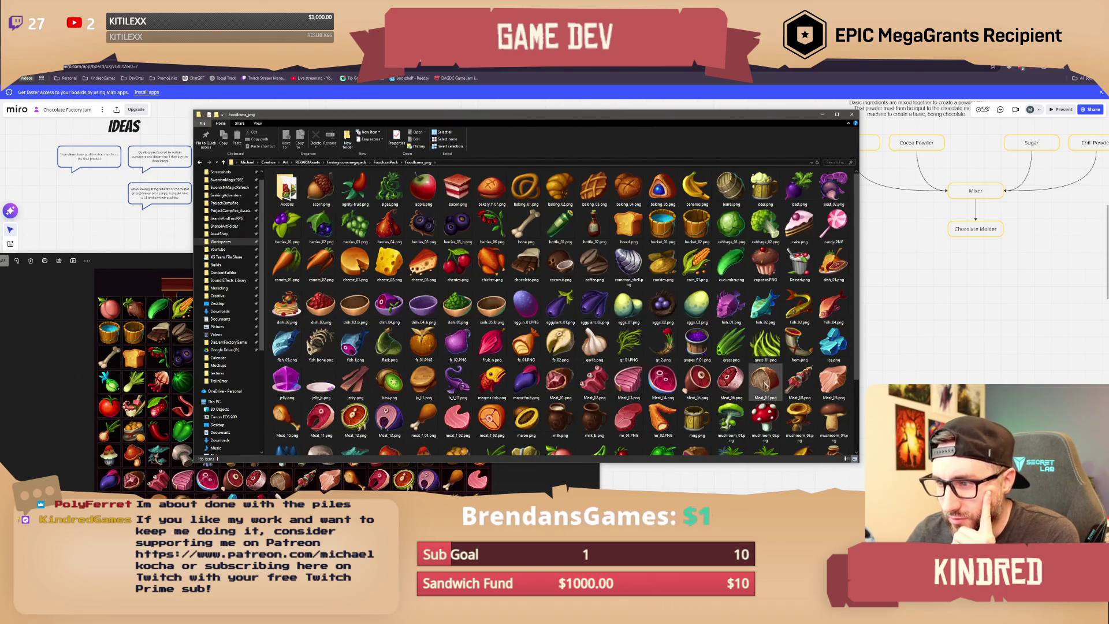
drag(517, 120, 502, 98)
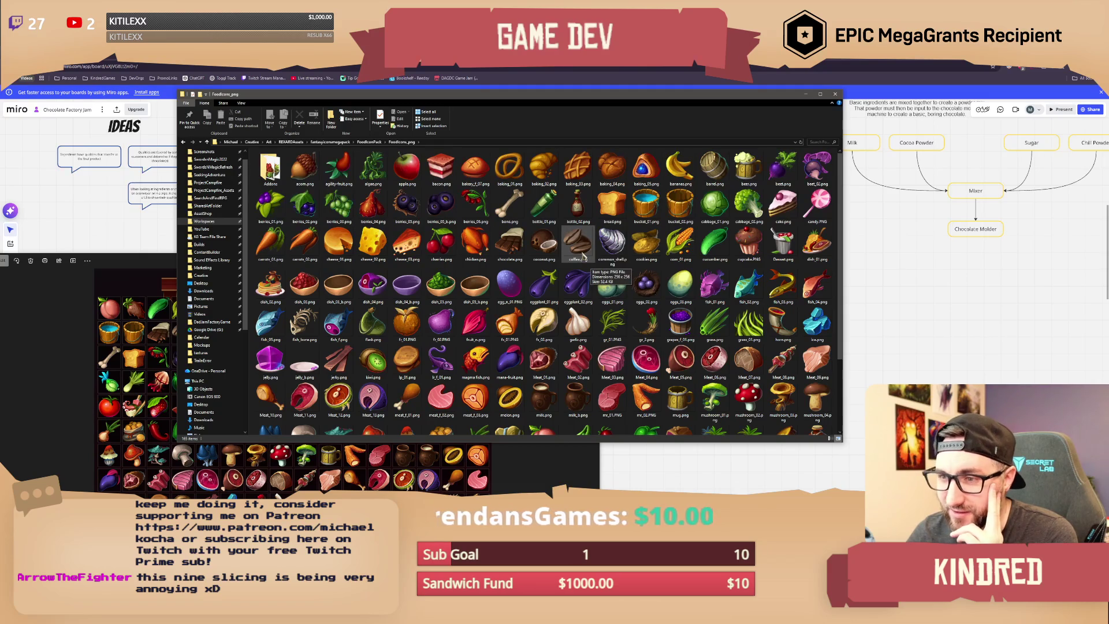
Step: Scroll through the food icons, then go to the SwordsNMagicRefresh project folder
scroll(537, 288, down, 3)
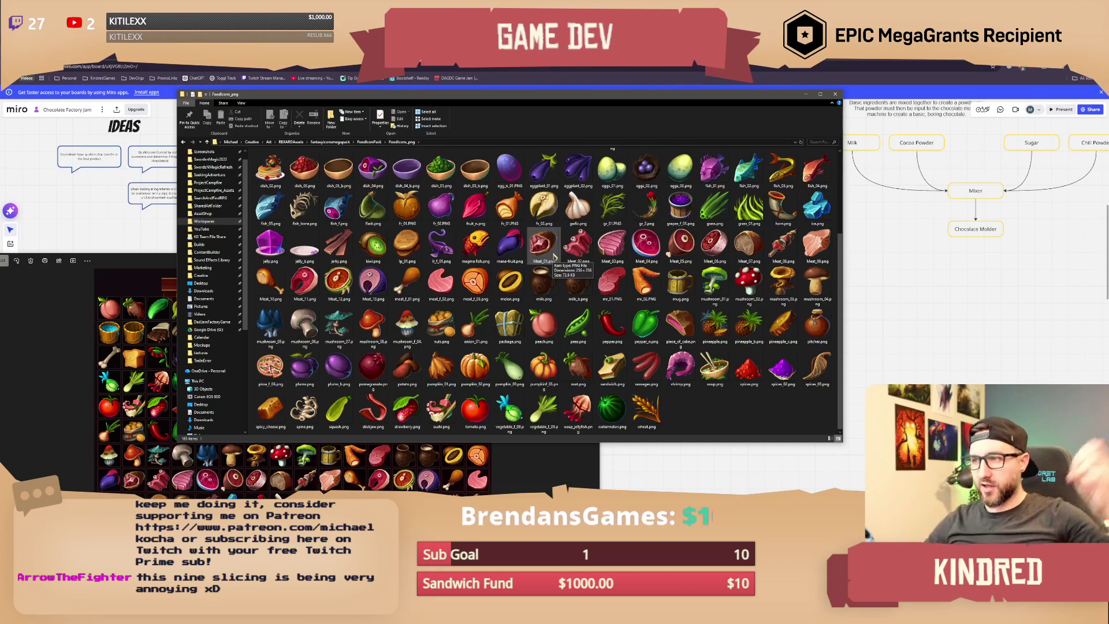
scroll(503, 237, up, 3)
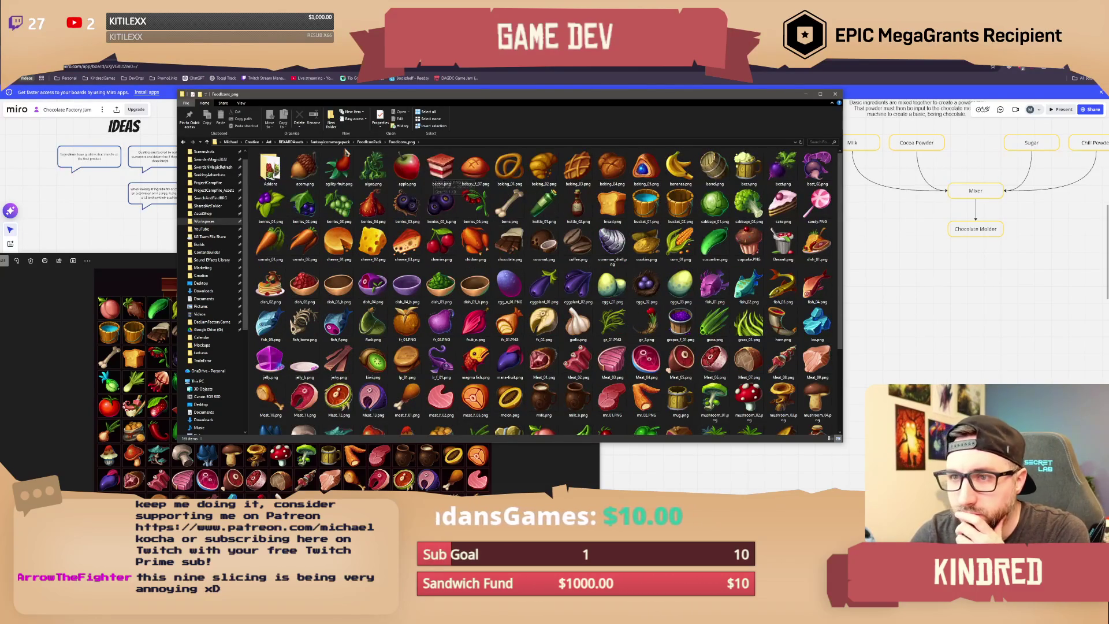
scroll(214, 231, up, 1)
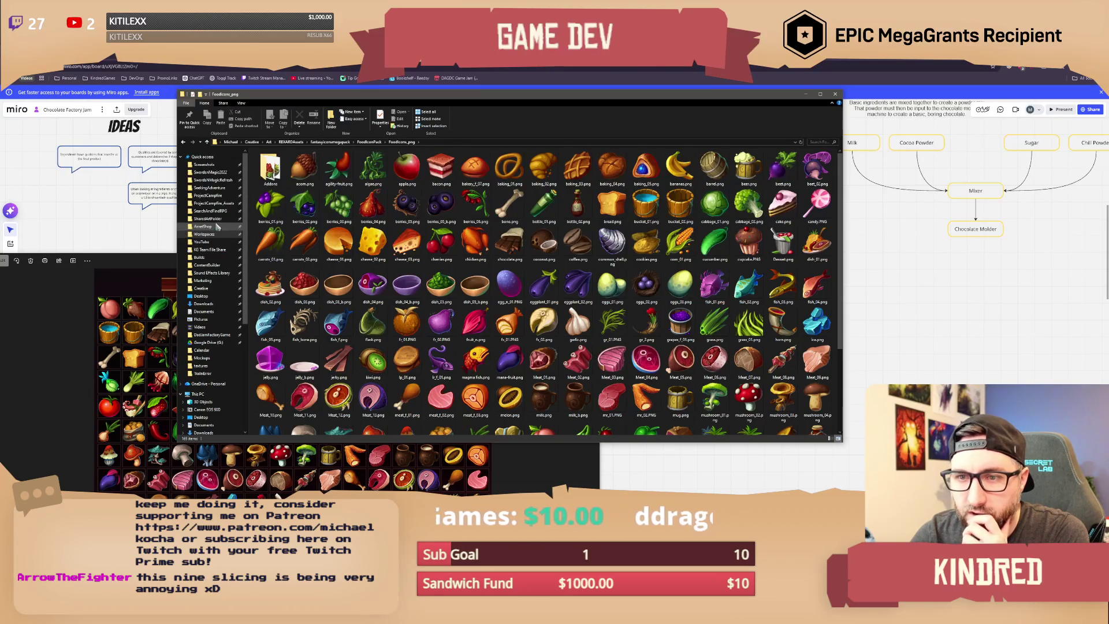
click(212, 180)
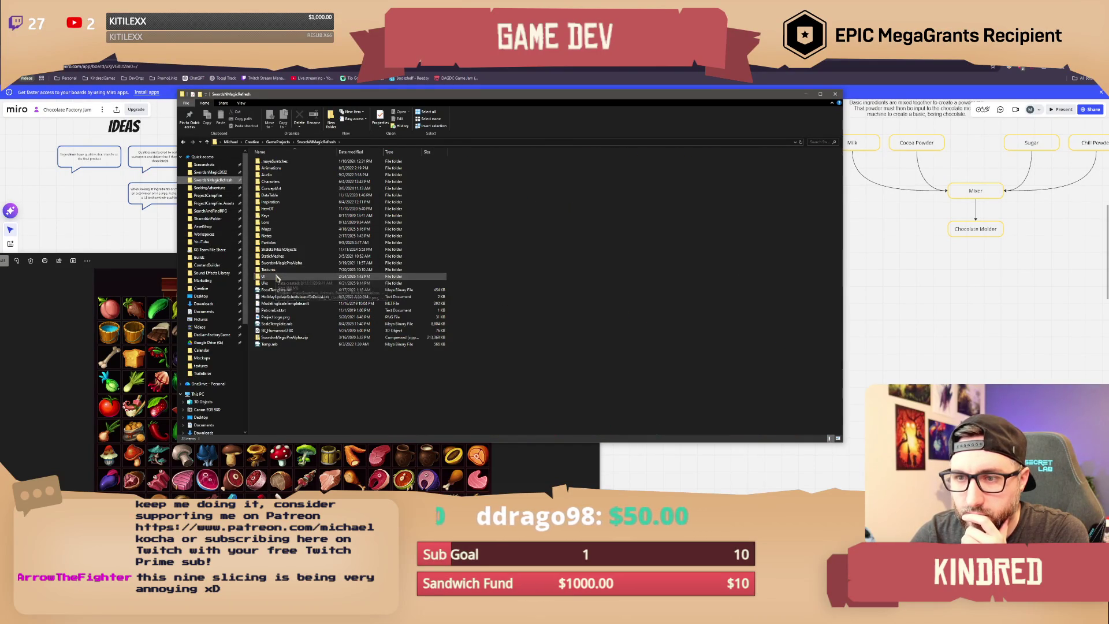
Step: Open UI > Icons in the SwordsNMagicRefresh project and scroll through its item icon thumbnails
double_click(279, 276)
double_click(279, 204)
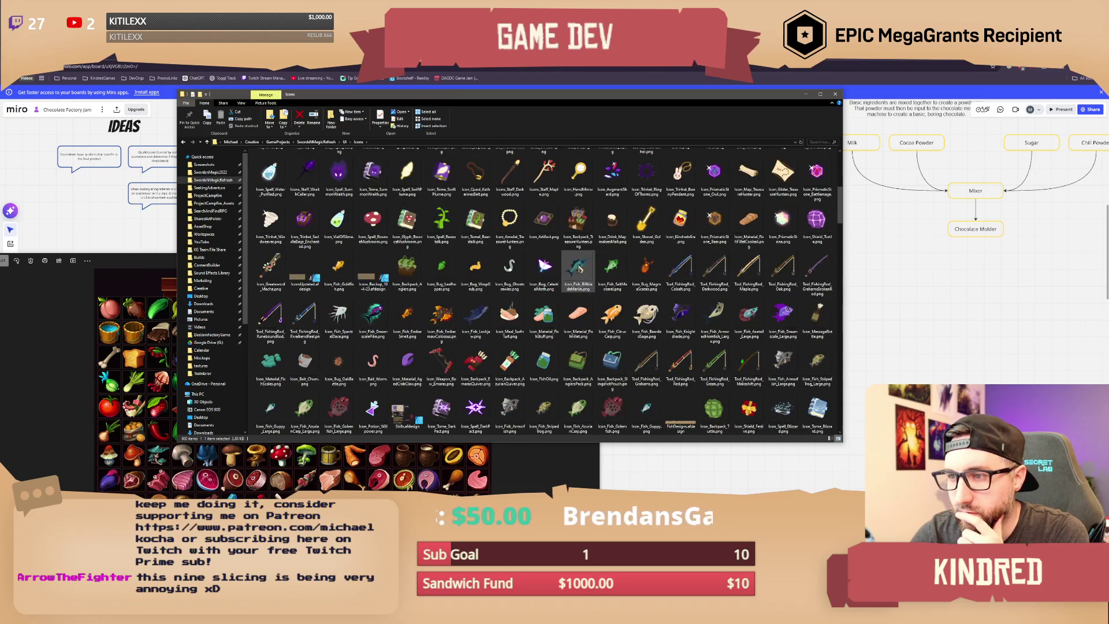
scroll(579, 269, down, 5)
scroll(579, 270, down, 3)
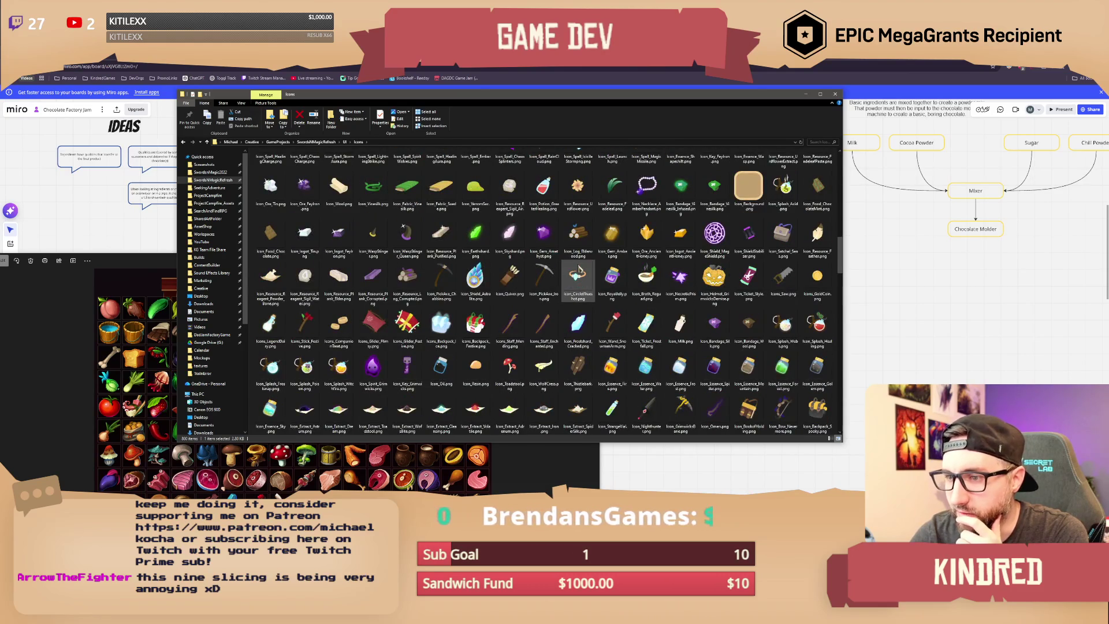
scroll(579, 269, down, 3)
scroll(579, 270, down, 3)
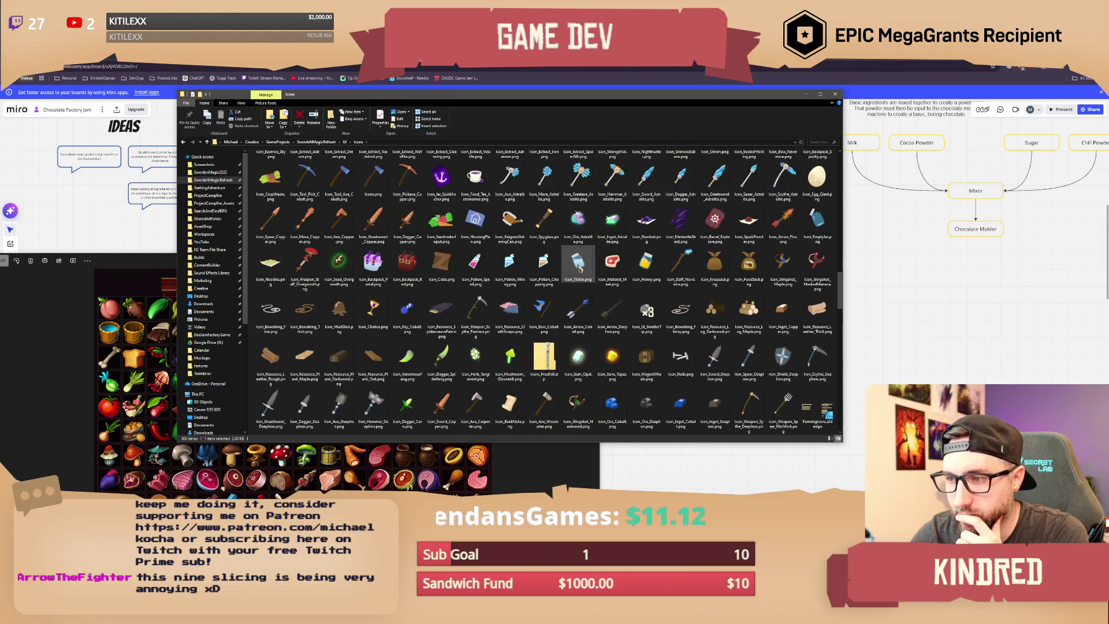
scroll(577, 269, down, 3)
scroll(579, 269, down, 3)
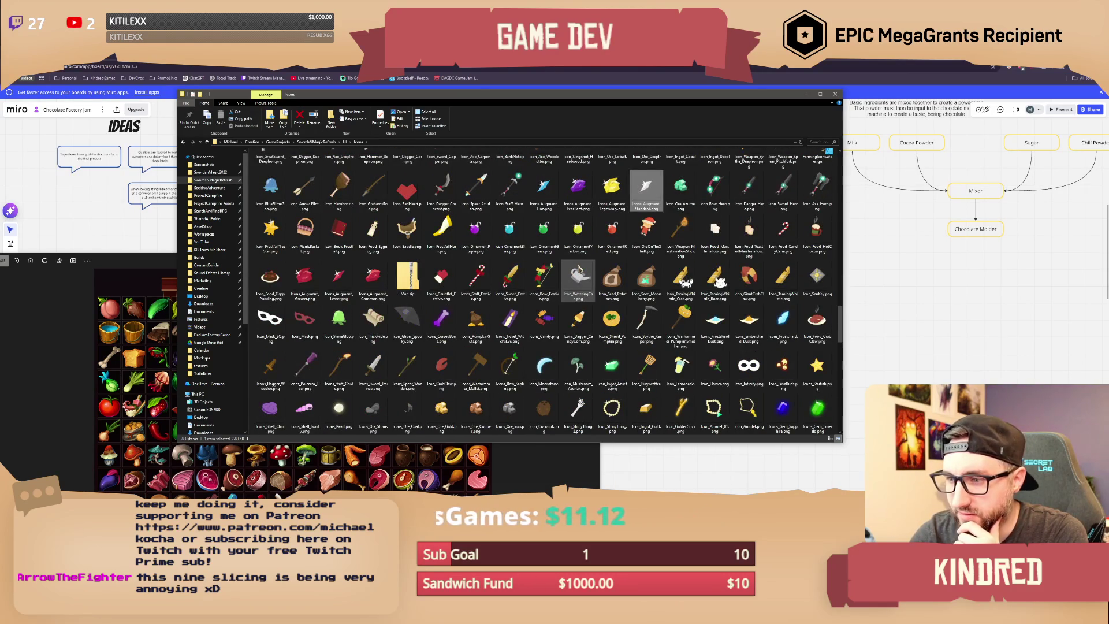
scroll(579, 269, down, 3)
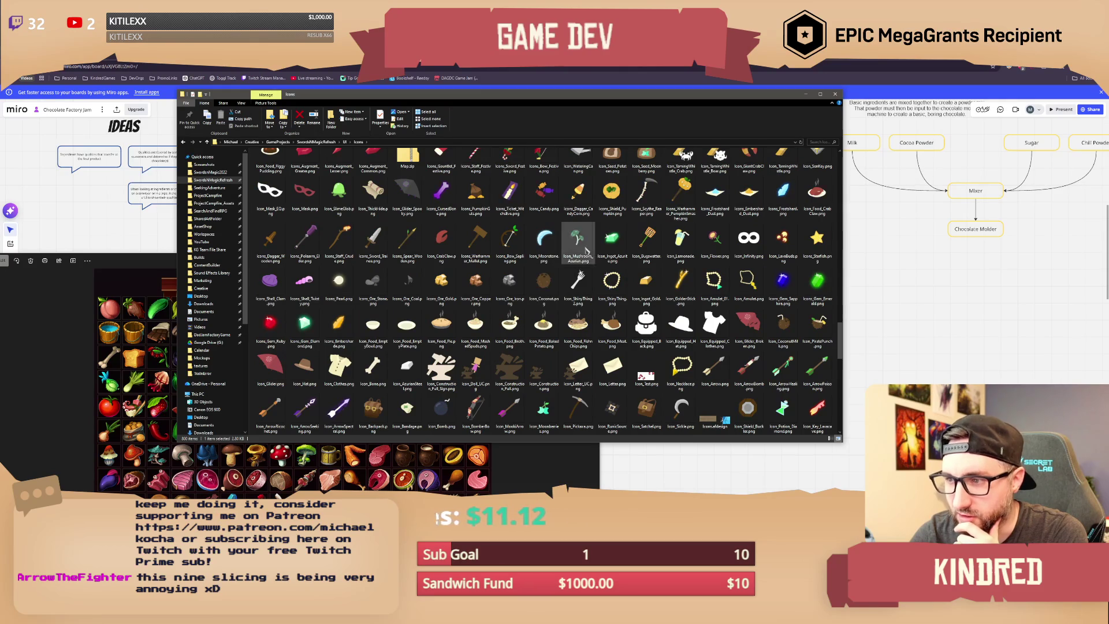
scroll(617, 250, down, 3)
scroll(597, 281, down, 3)
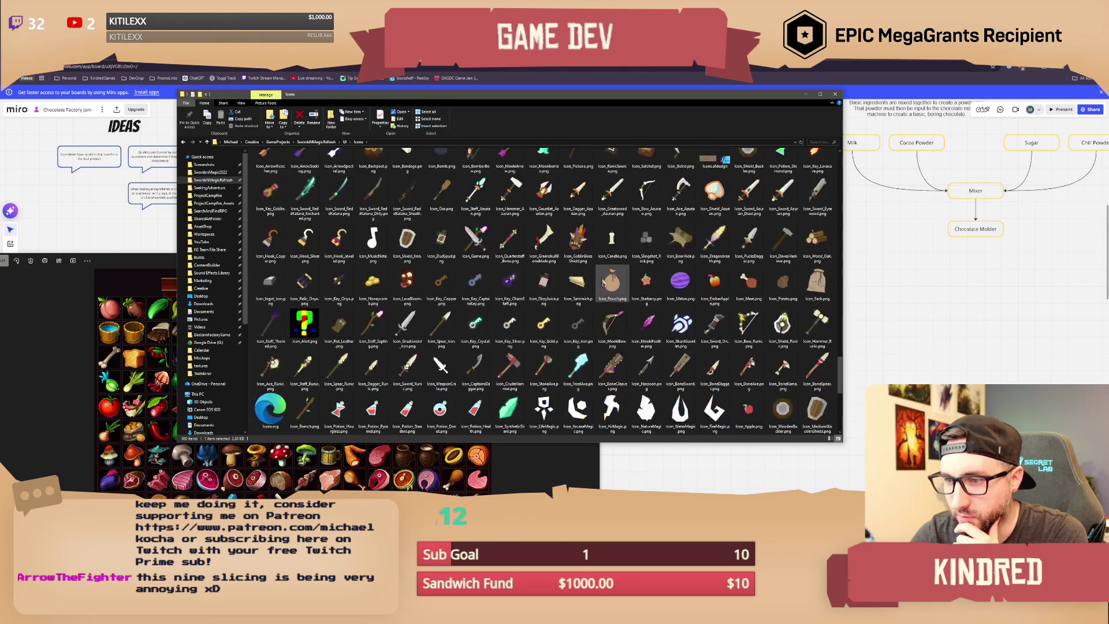
scroll(598, 281, down, 3)
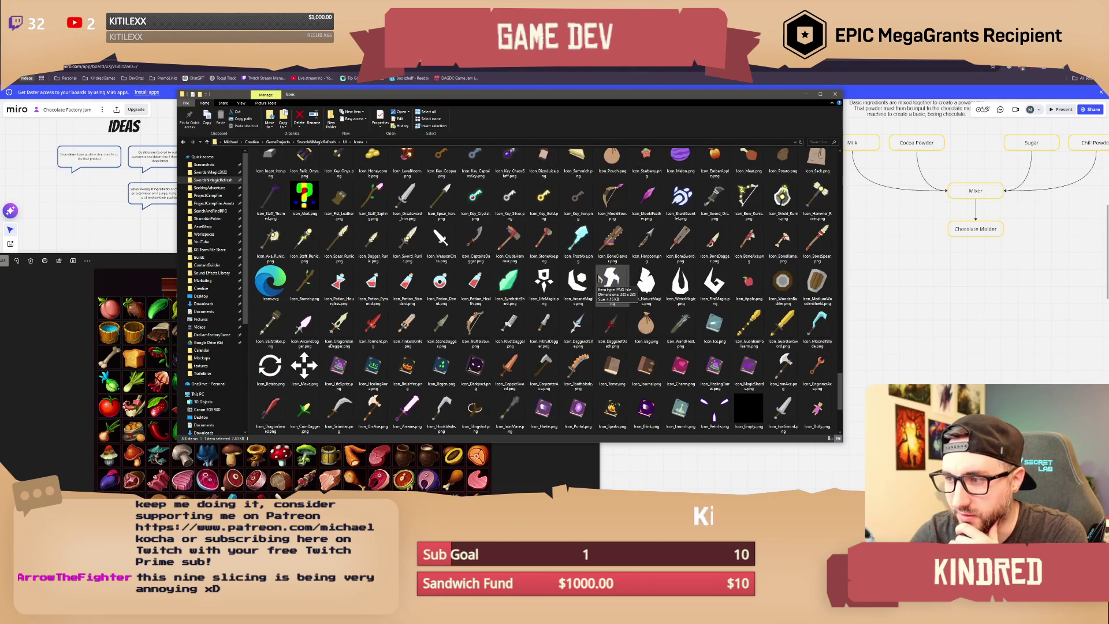
scroll(598, 280, down, 3)
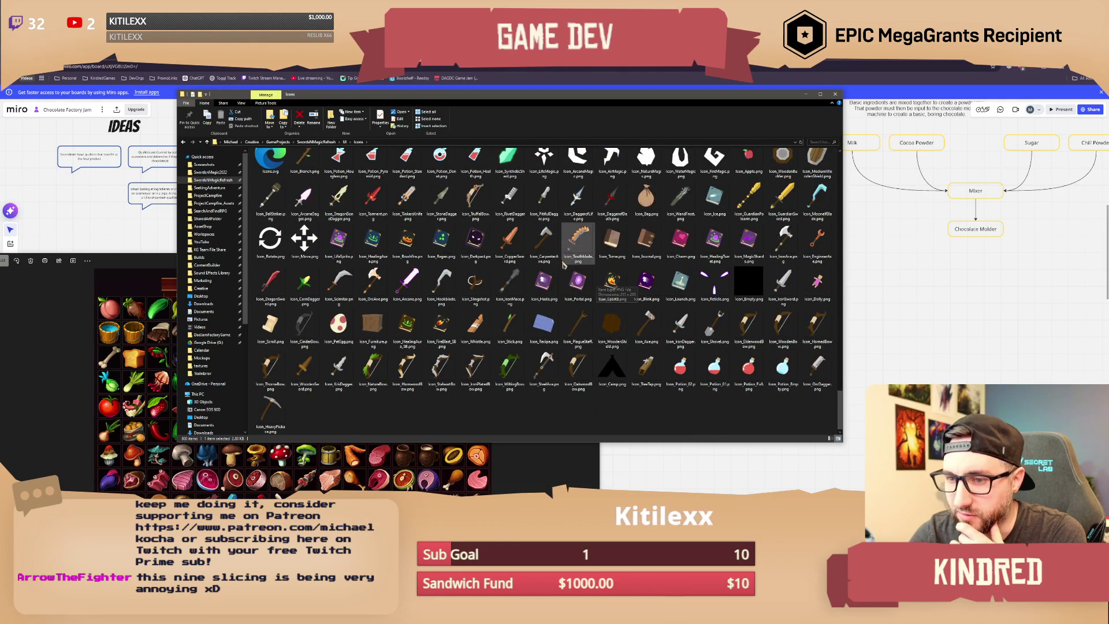
scroll(587, 254, up, 15)
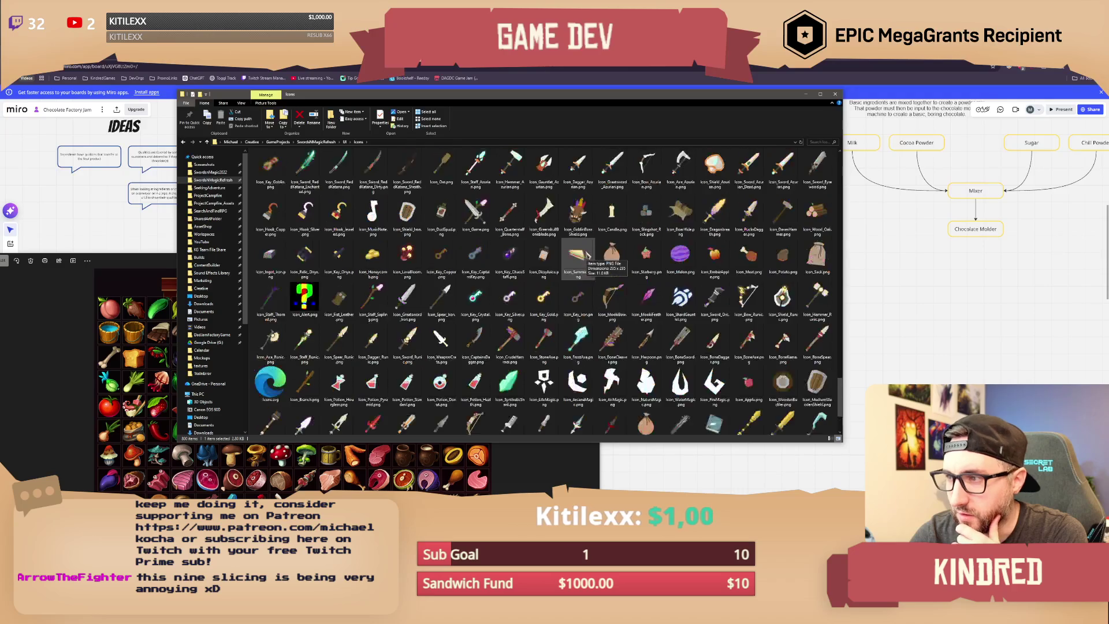
scroll(588, 254, up, 10)
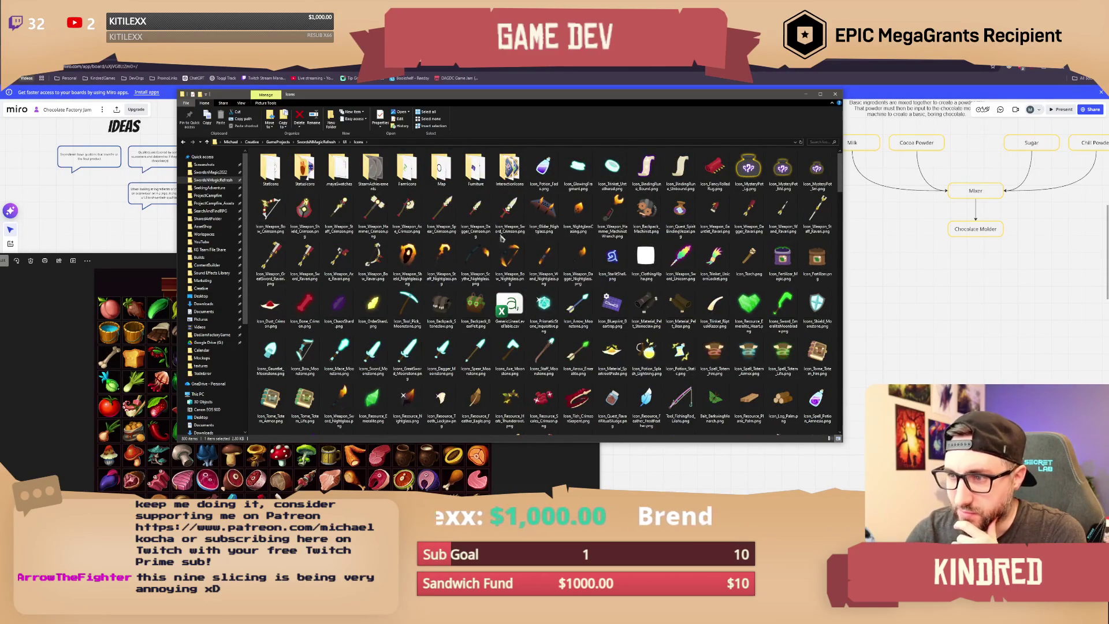
Step: Look inside the FarmIcons and AgedFruits folders, then return to Icons
double_click(407, 168)
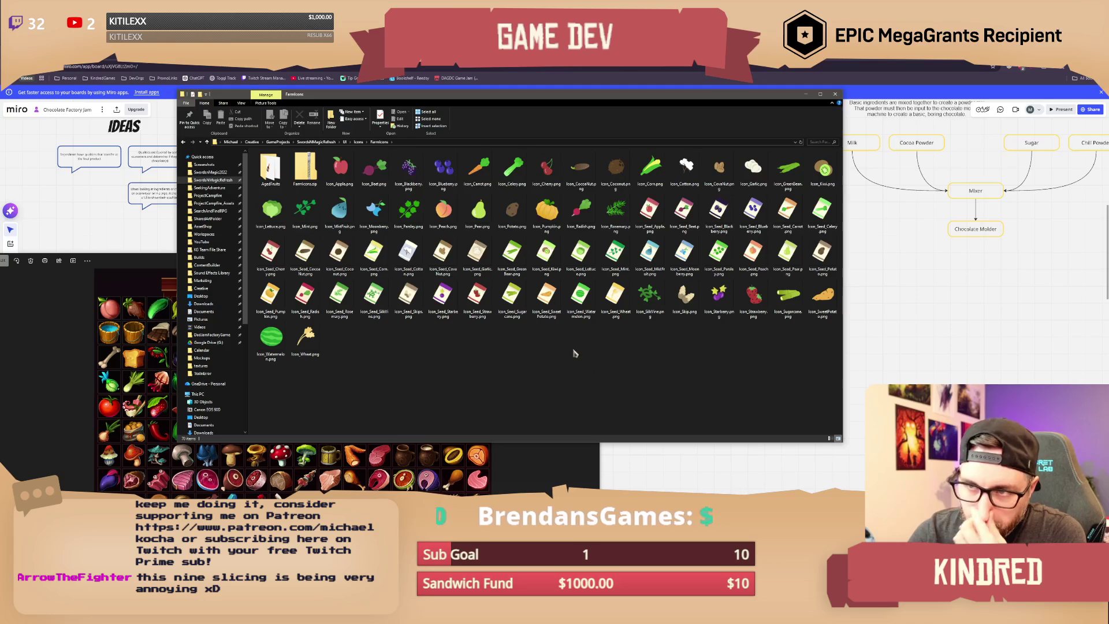
click(269, 173)
double_click(269, 173)
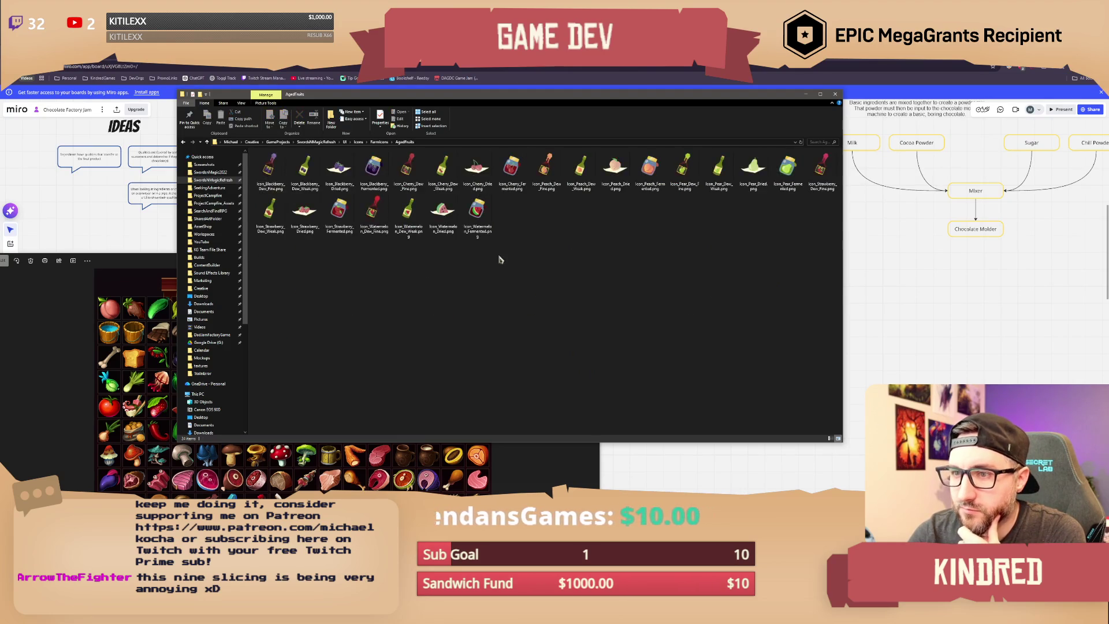
click(358, 143)
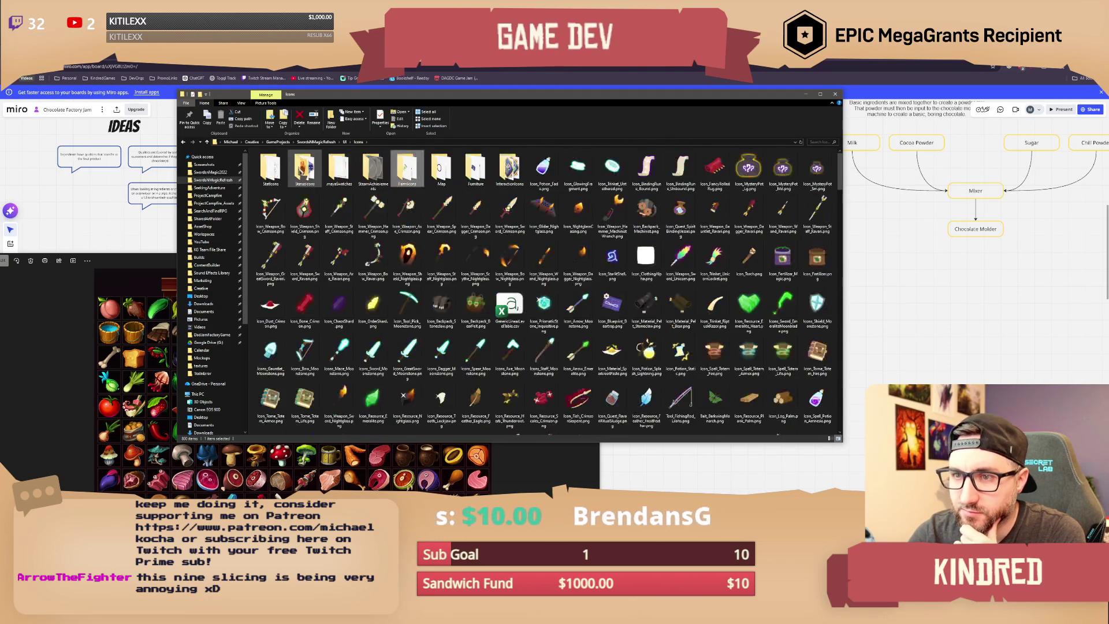
Step: Check the StatusIcons and StatIcons folders, then close File Explorer
double_click(309, 172)
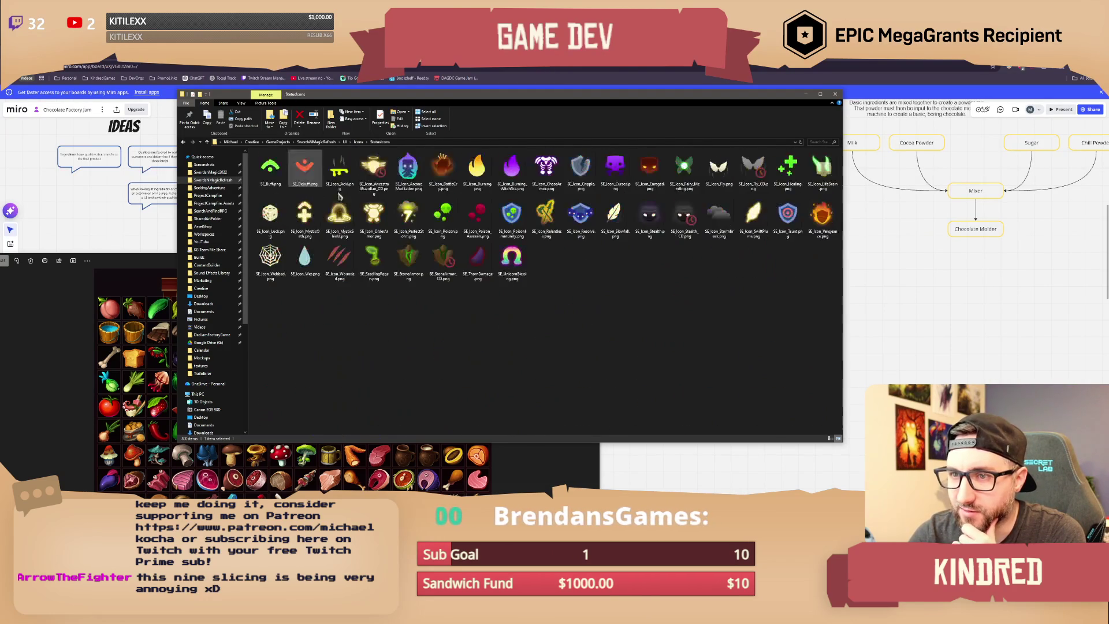
click(359, 143)
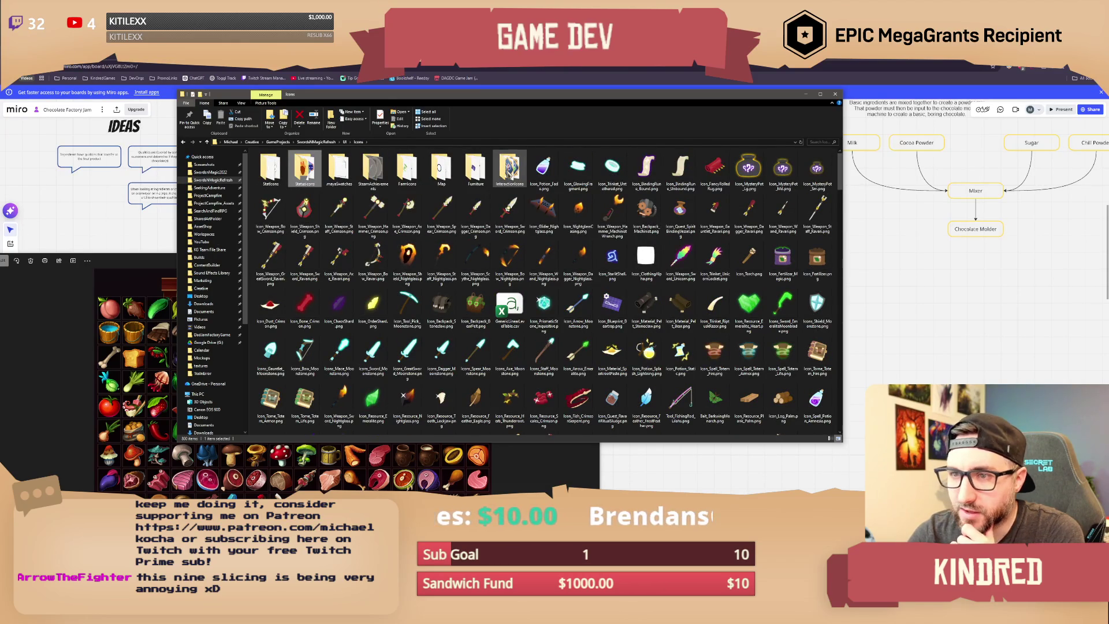
double_click(270, 169)
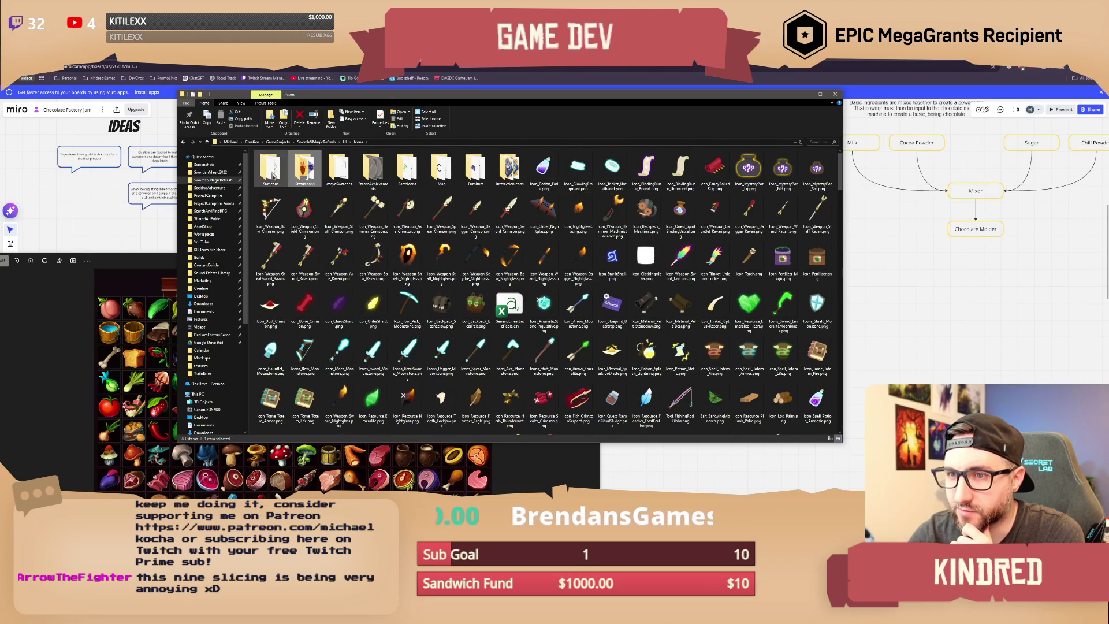
click(360, 142)
click(828, 96)
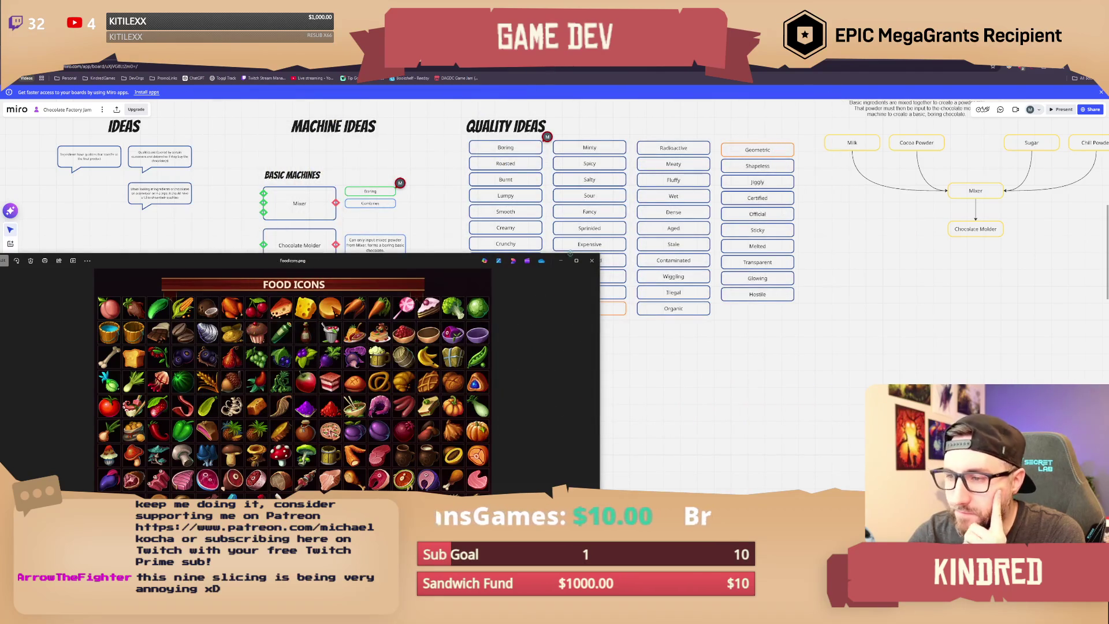
Step: Close the FoodIcons.png viewer and switch to the Affinity Designer customer review mockup
click(591, 261)
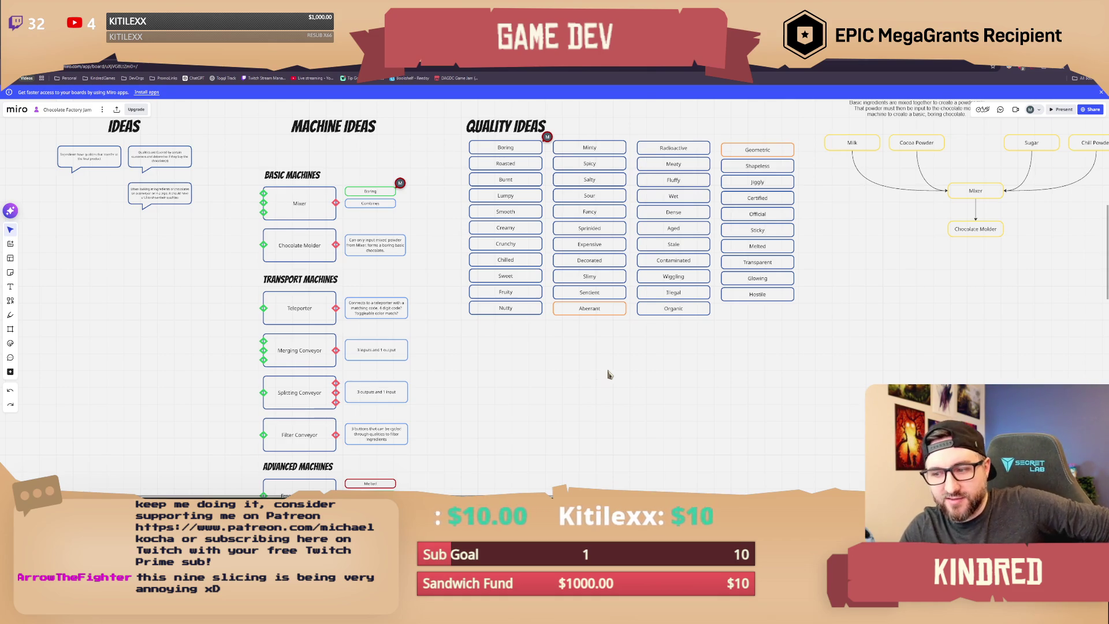
key(alt+Tab)
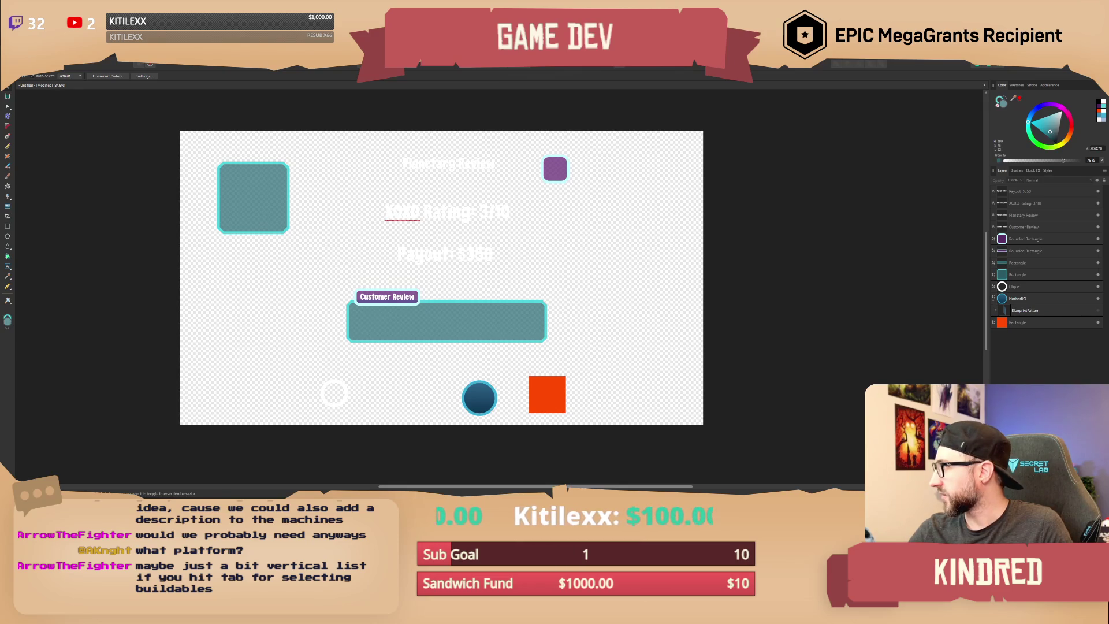
Step: Alt+Tab to the browser window showing the YouTube channel page
key(alt+Tab)
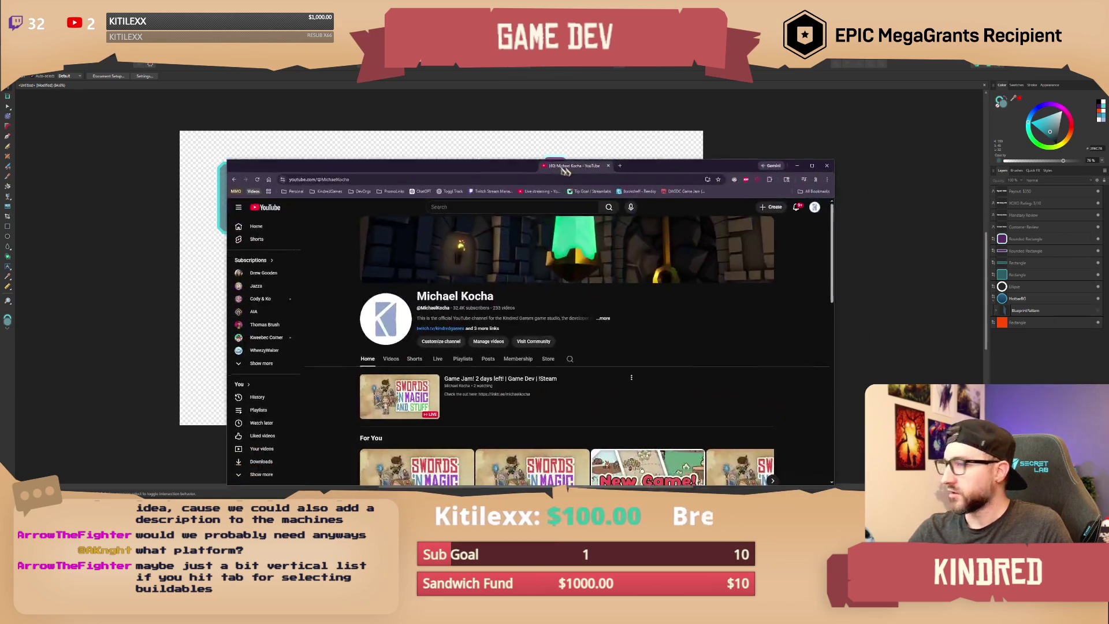
Step: Slide the YouTube browser off to the right to view the mockup, then recentre it at the channel's top
scroll(491, 314, down, 3)
scroll(492, 314, down, 10)
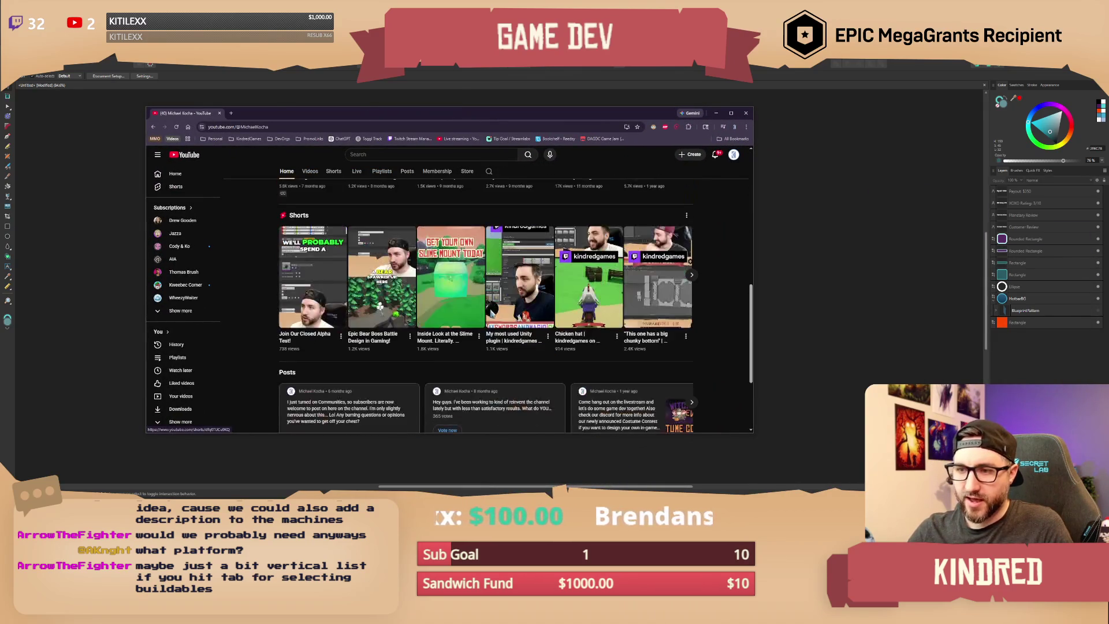
mouse_move(318, 386)
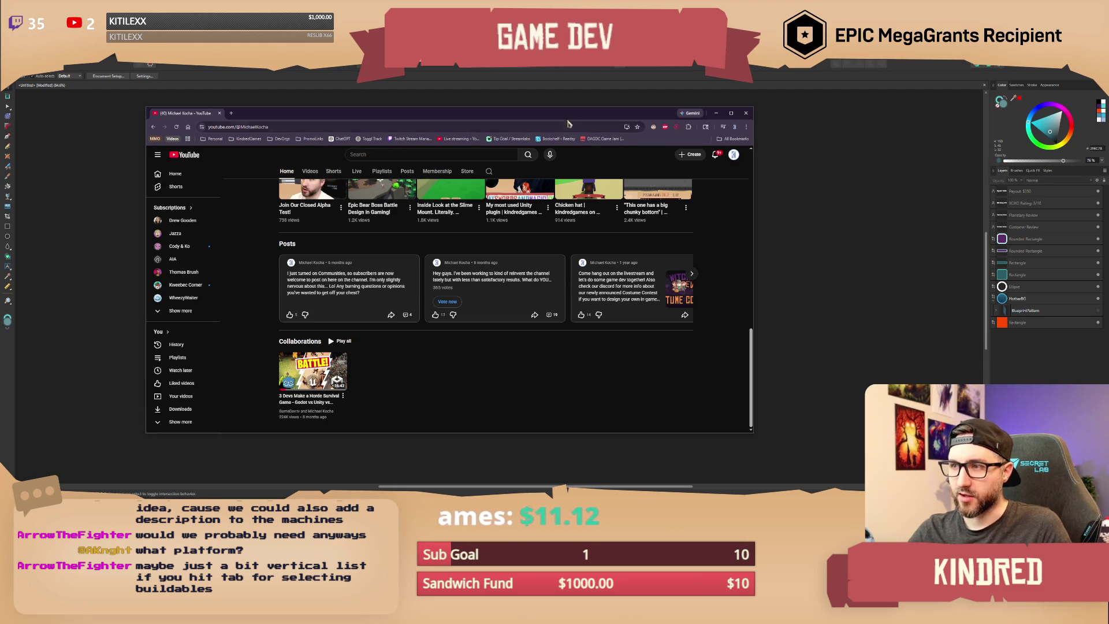
drag(558, 118, 1108, 141)
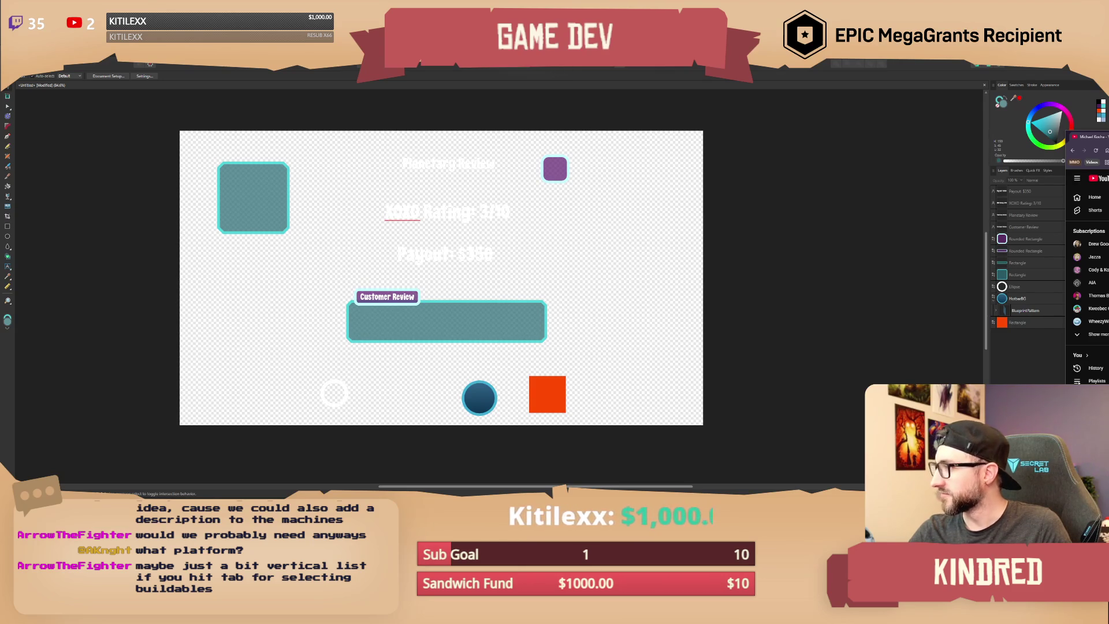
mouse_move(1107, 141)
mouse_down()
mouse_move(731, 144)
mouse_move(505, 119)
mouse_up()
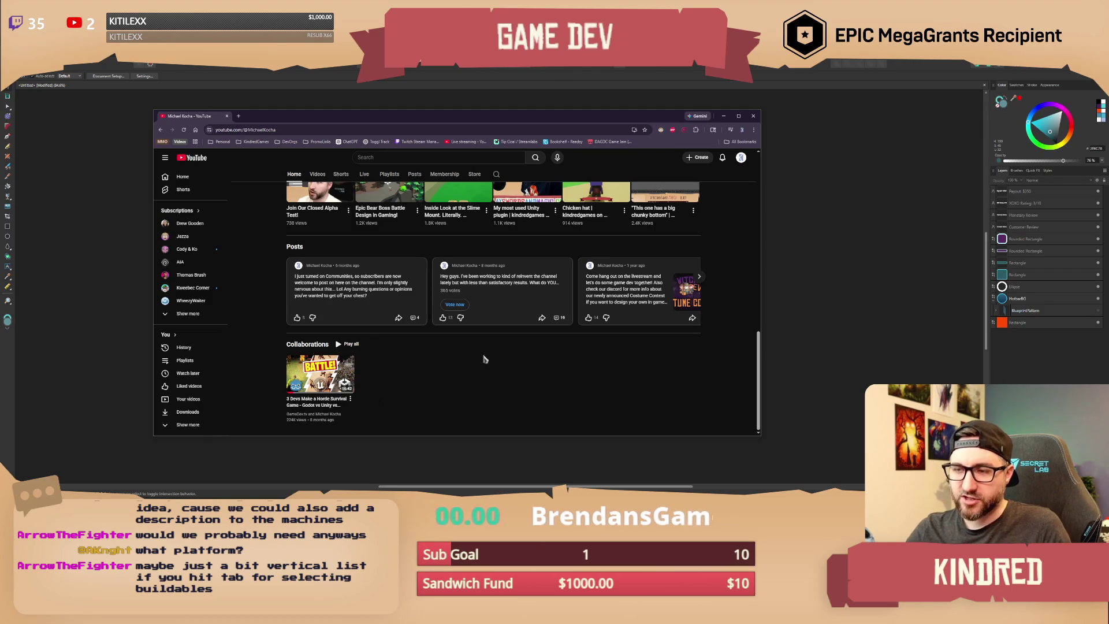
scroll(463, 289, up, 2)
scroll(467, 289, up, 5)
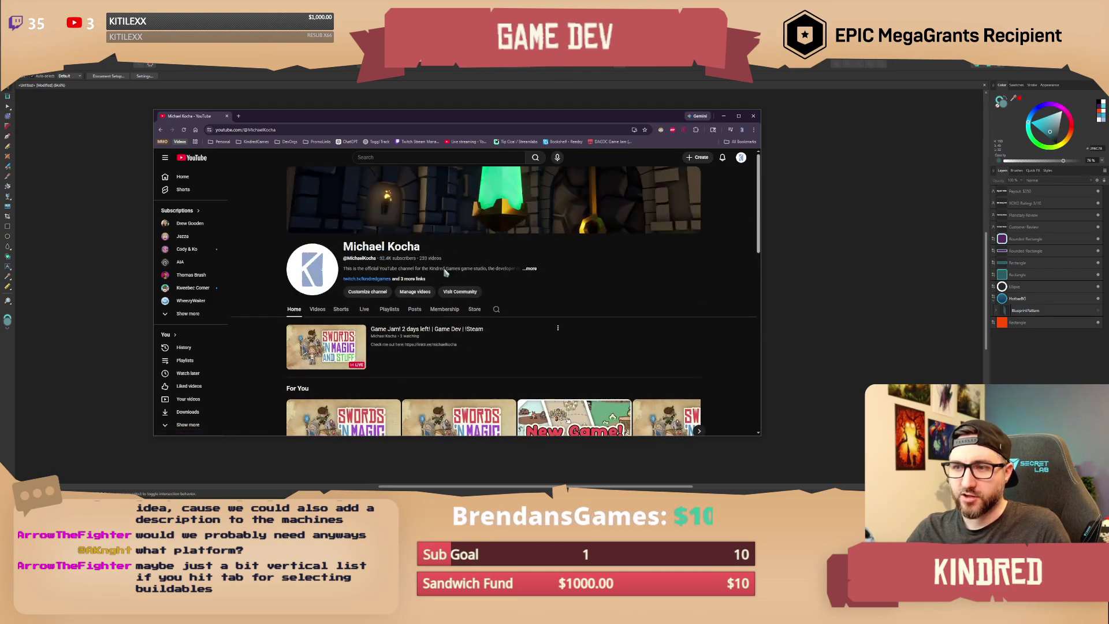
scroll(319, 249, down, 1)
Step: Browse the channel's Videos tab, then close the browser to reveal the mockup
click(318, 246)
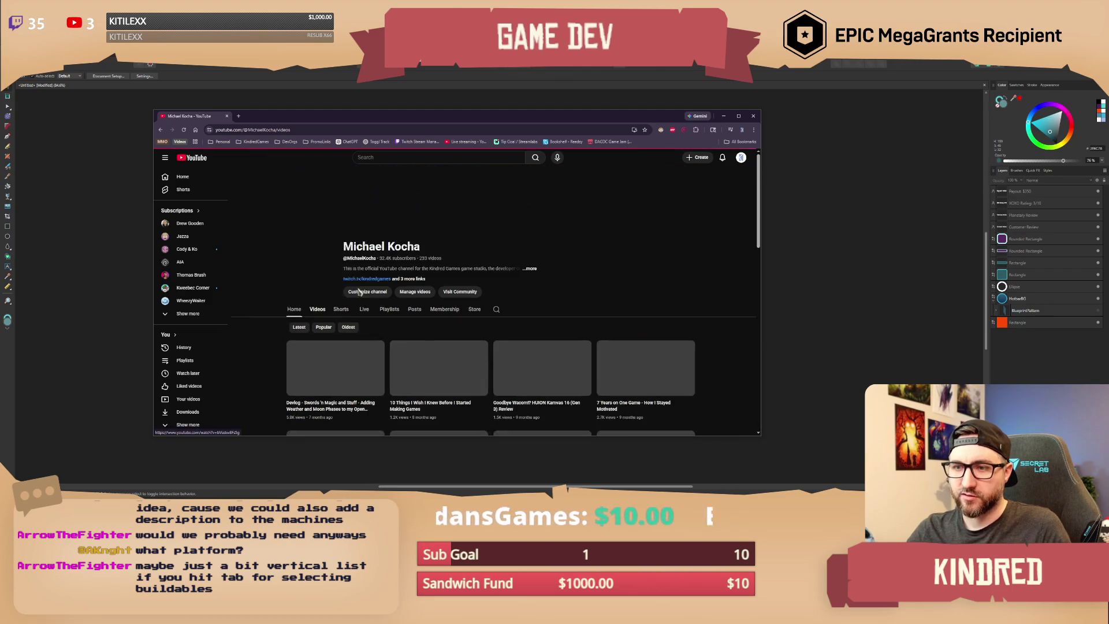
scroll(492, 335, down, 1)
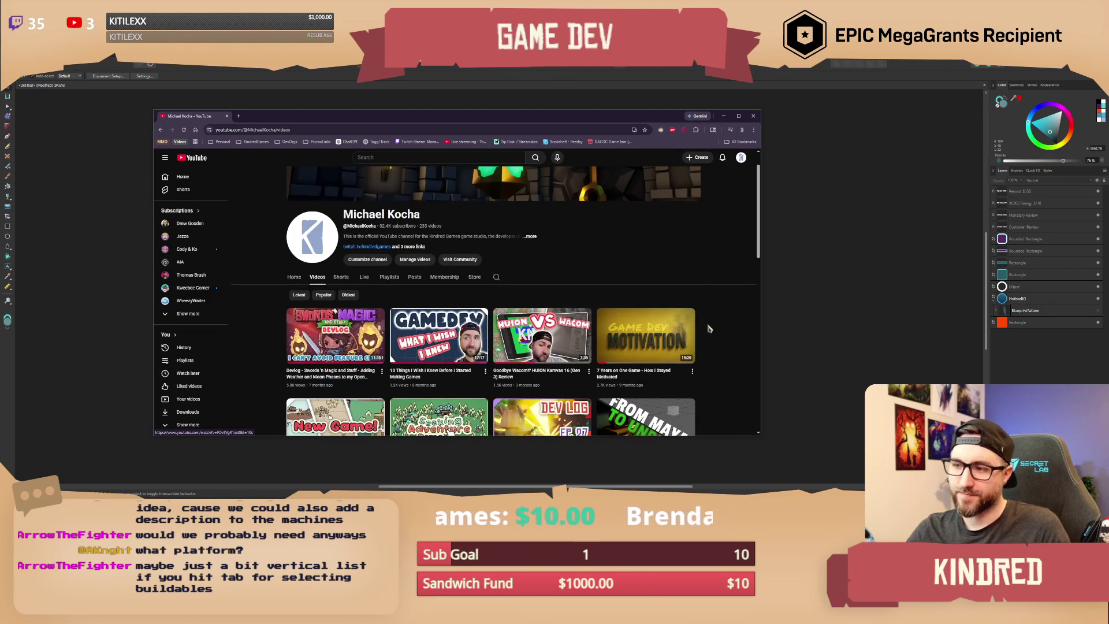
drag(555, 119, 573, 120)
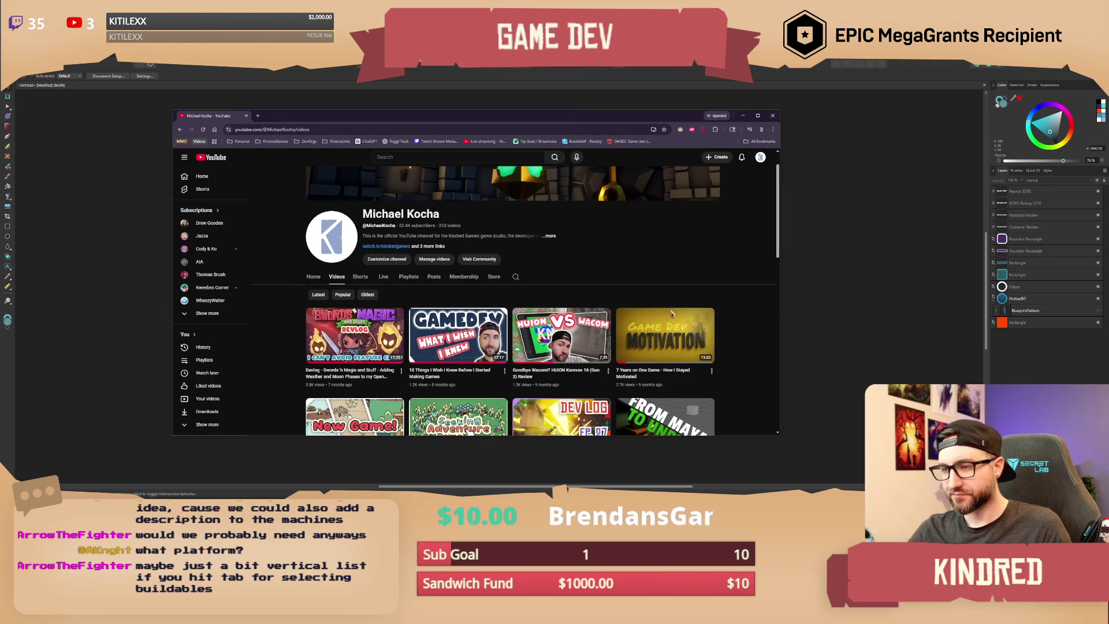
click(772, 117)
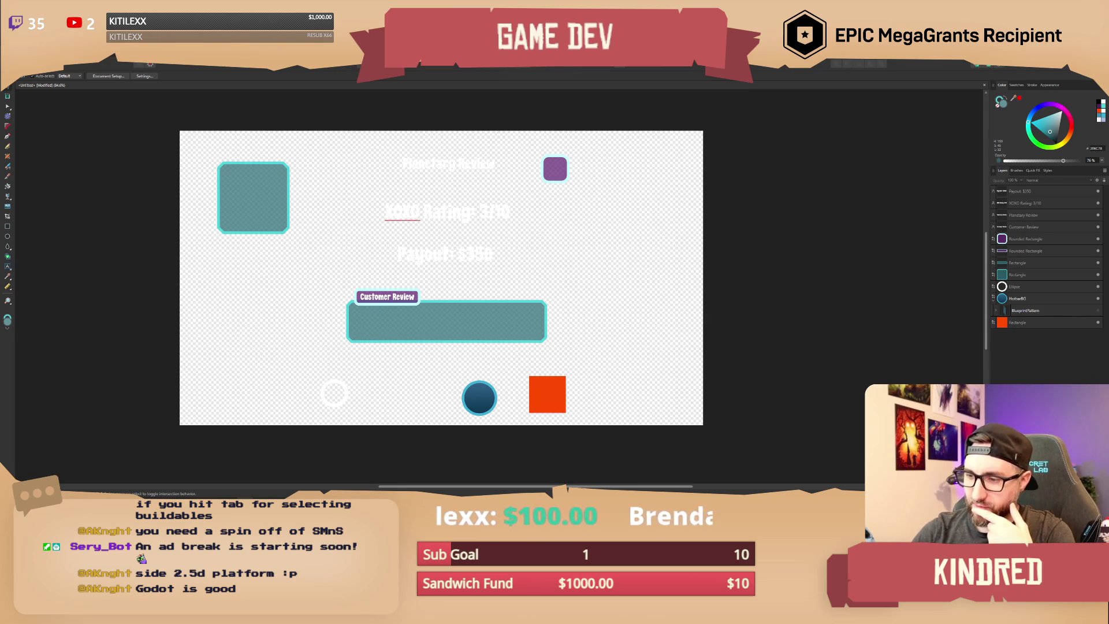
Step: Leave the Customer Review mockup in Affinity Designer and bring the Godot editor to the front
key(alt+Tab)
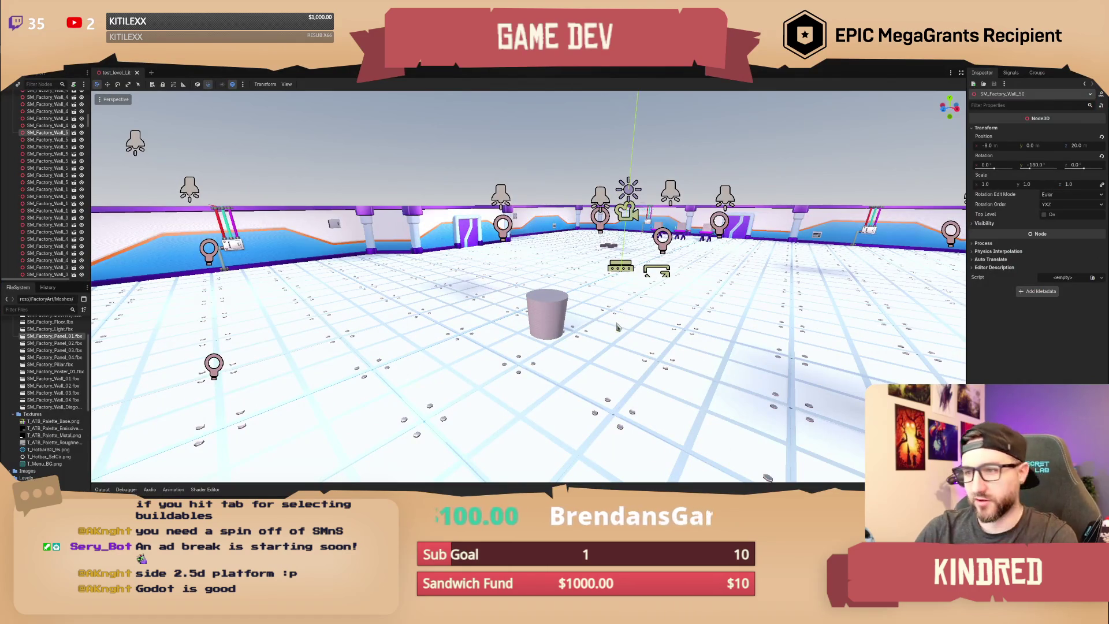
Step: Frame the door wall, select wall segments SM_Factory_Wall_63 and SM_Factory_Wall_62, and expand Materials
middle_drag(621, 318, 434, 315)
right_drag(433, 315, 636, 306)
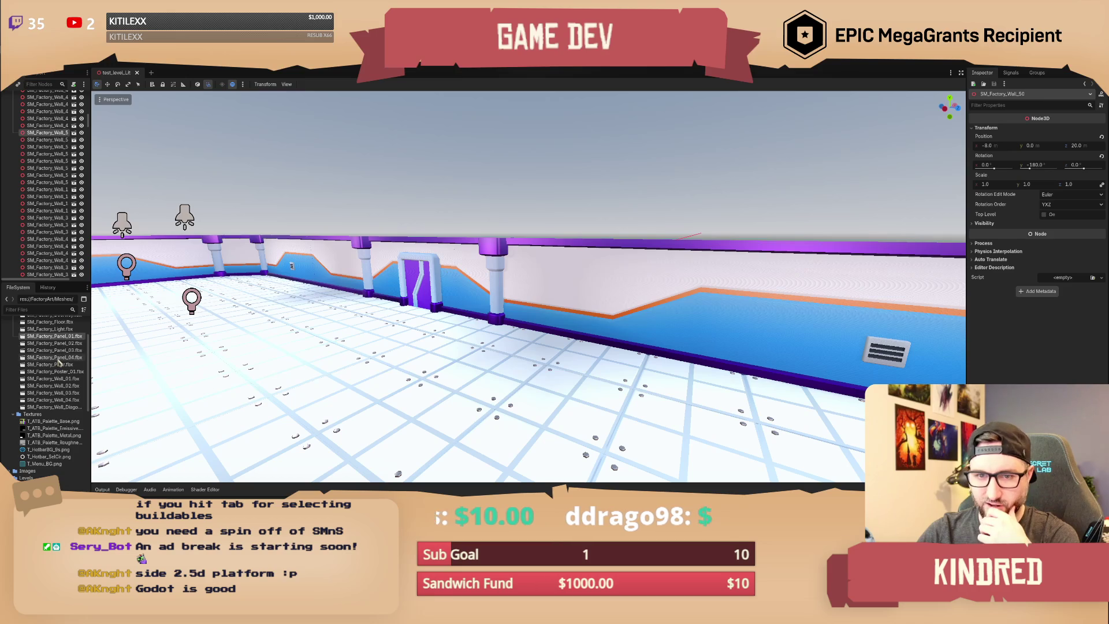
scroll(58, 364, up, 3)
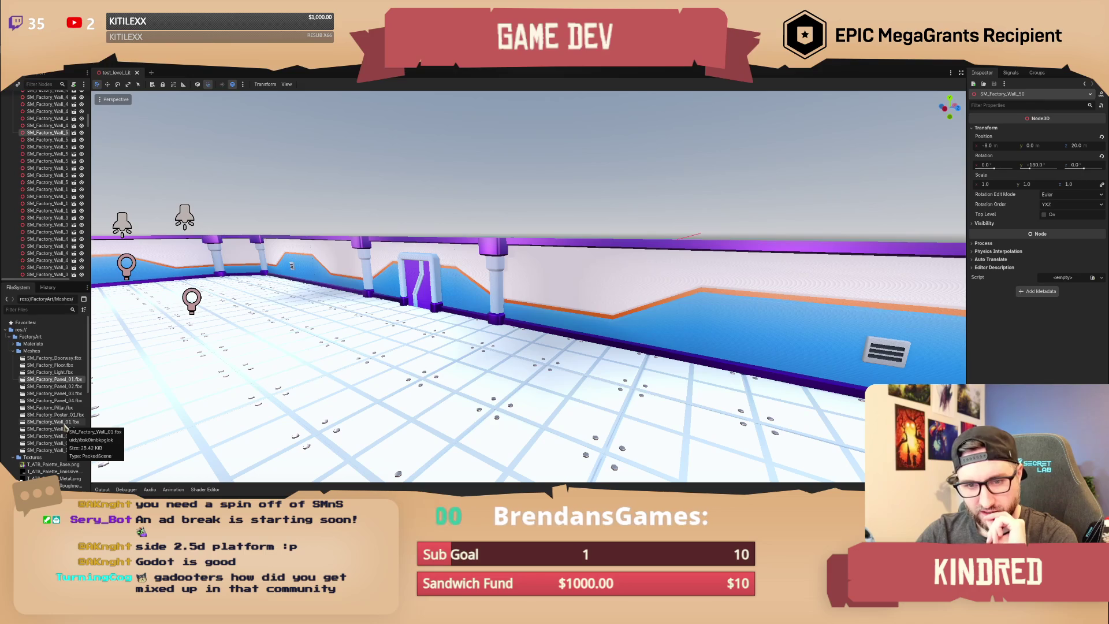
click(598, 306)
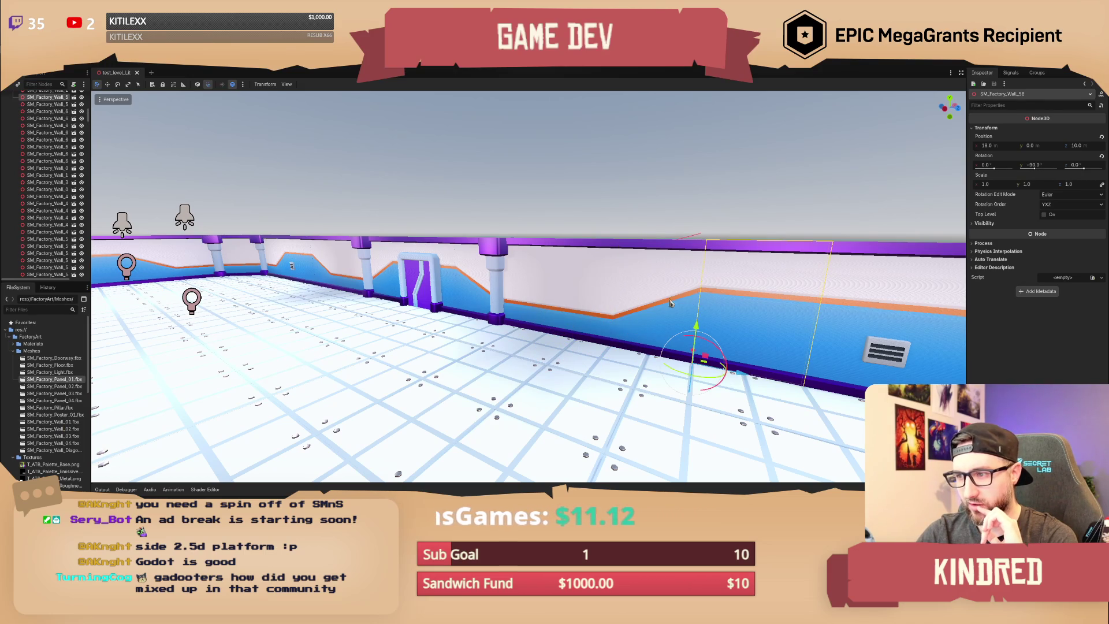
click(580, 298)
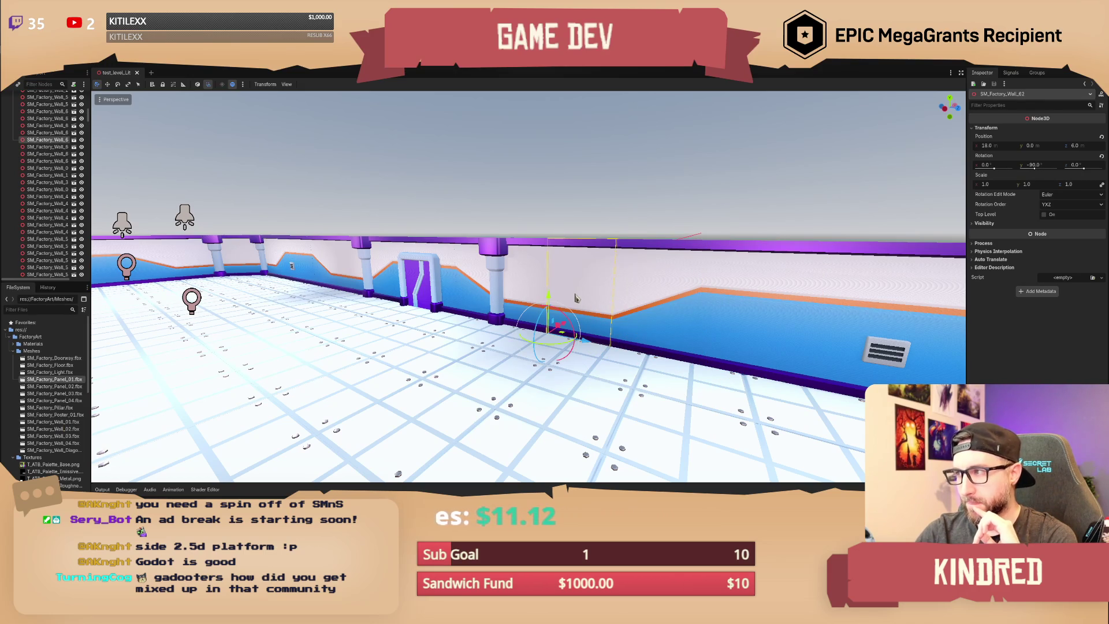
click(14, 344)
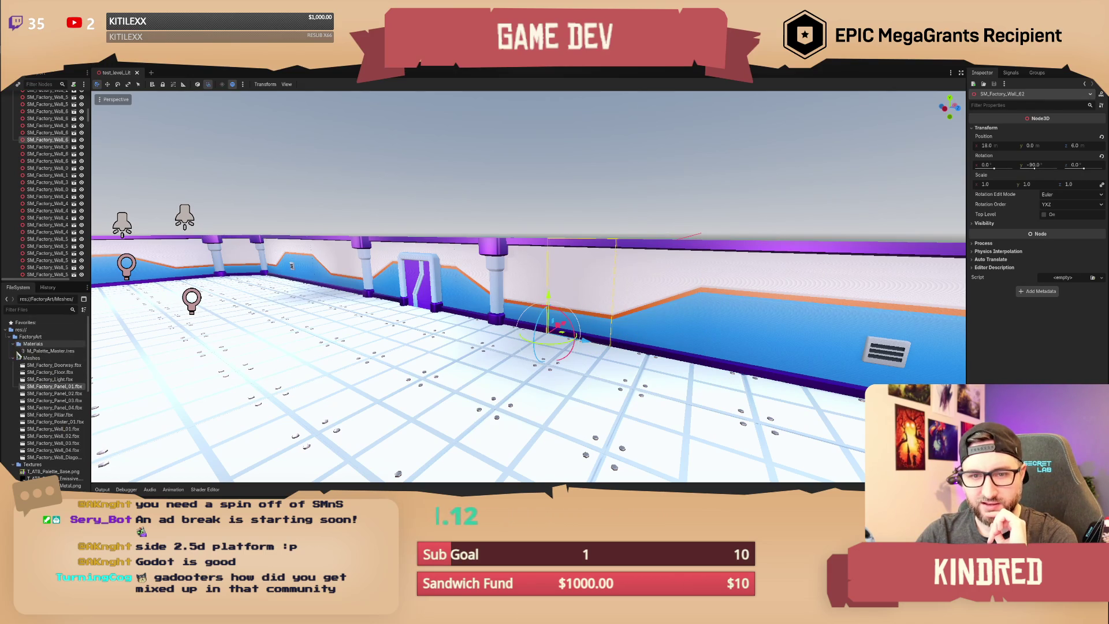
Step: Inspect M_Palette_Master.tres in a widened Inspector, scrolling through its albedo, metallic and emission settings
click(35, 351)
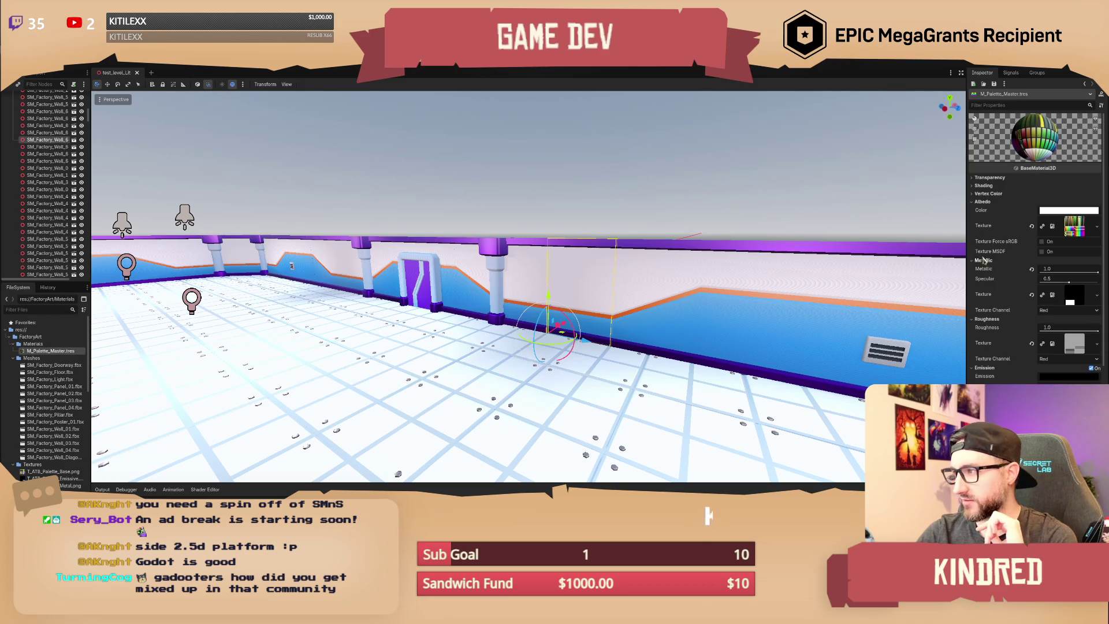
drag(968, 246, 873, 249)
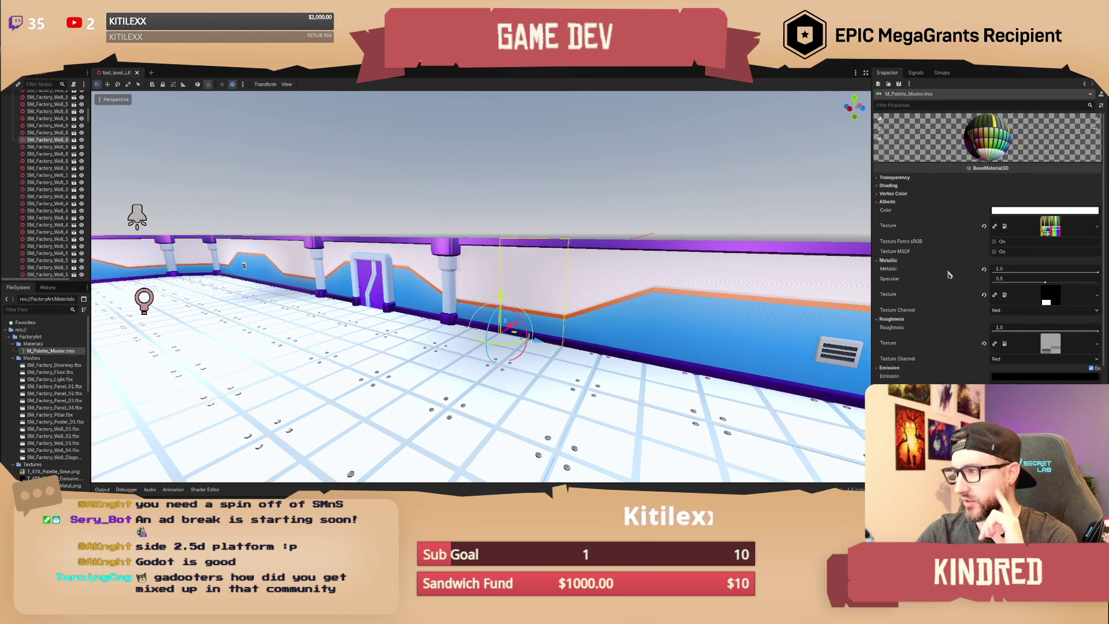
scroll(949, 275, down, 5)
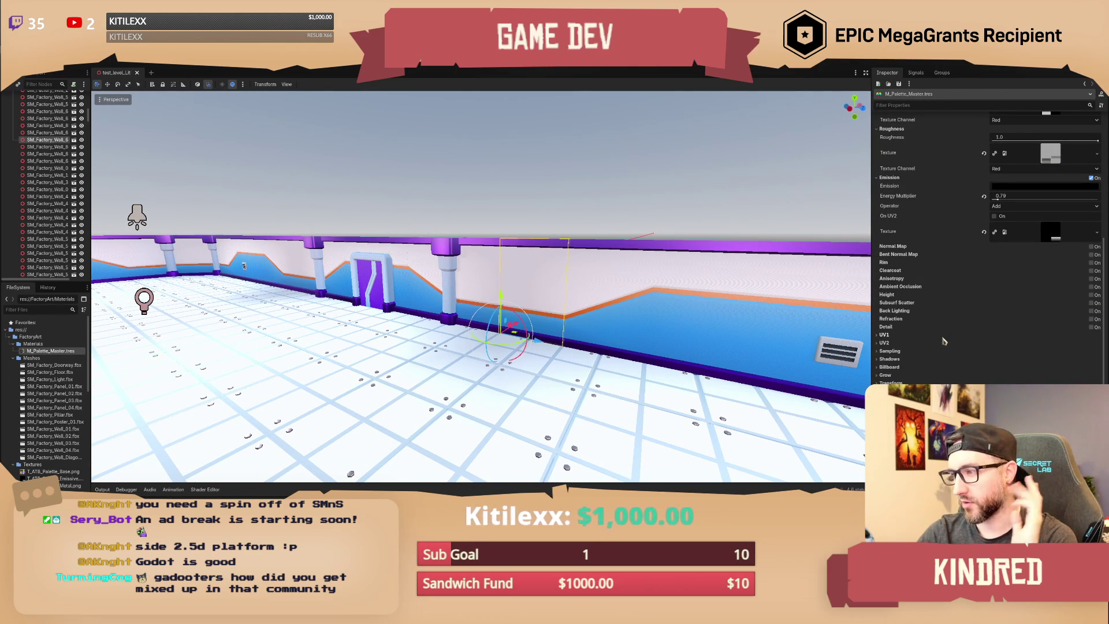
scroll(945, 342, down, 1)
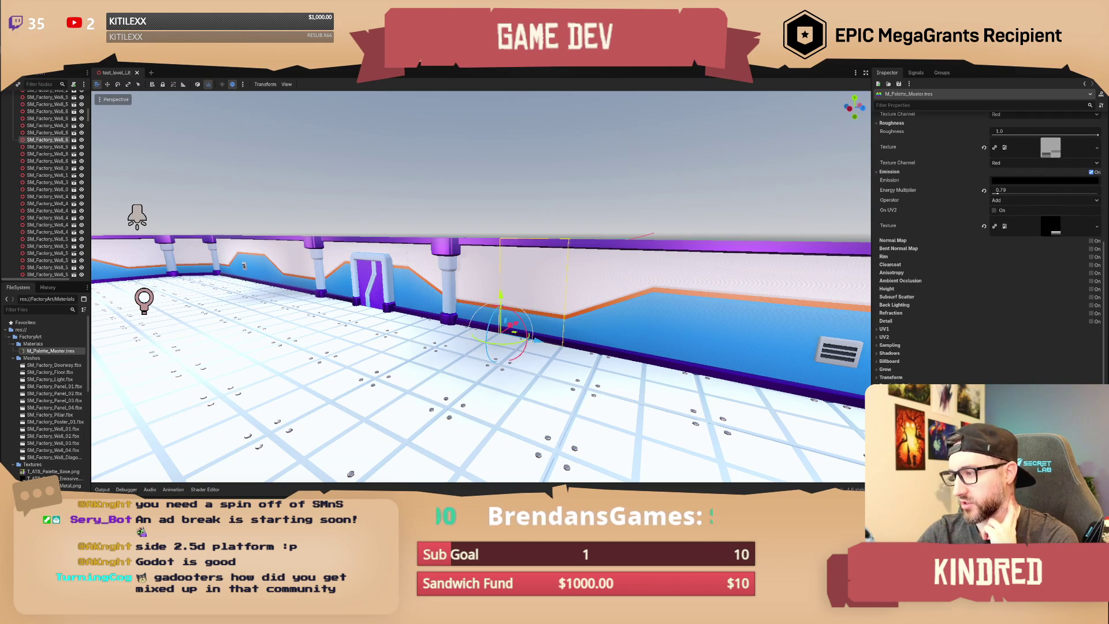
scroll(959, 340, up, 5)
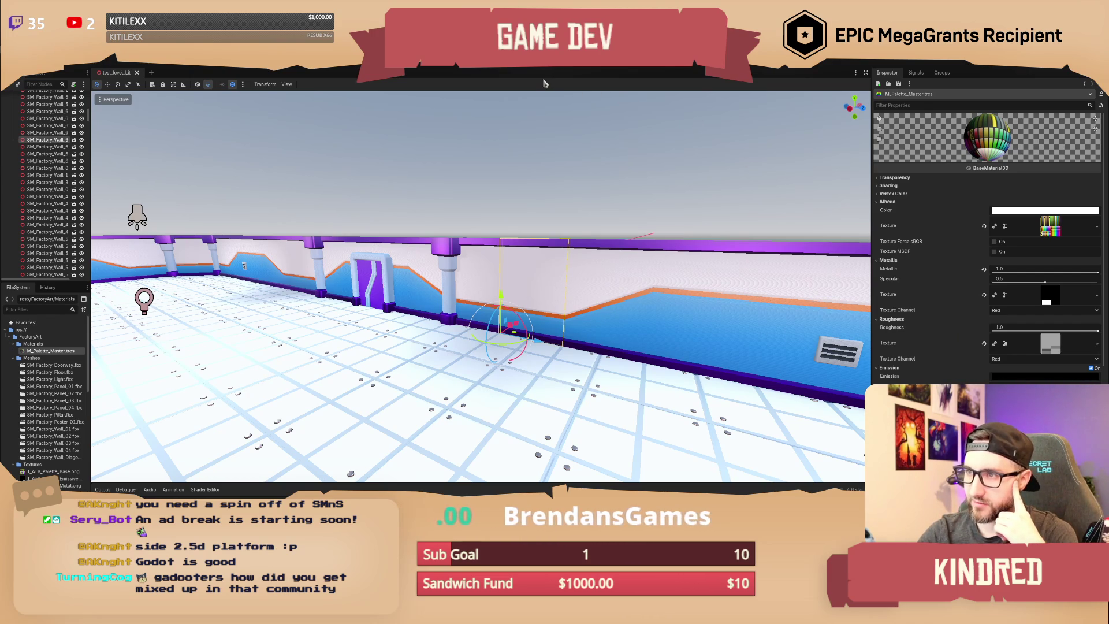
Step: Fly the freelook camera across the factory room toward the pipes on the wall
mouse_move(473, 263)
right_down()
mouse_move(269, 261)
mouse_move(572, 288)
right_up()
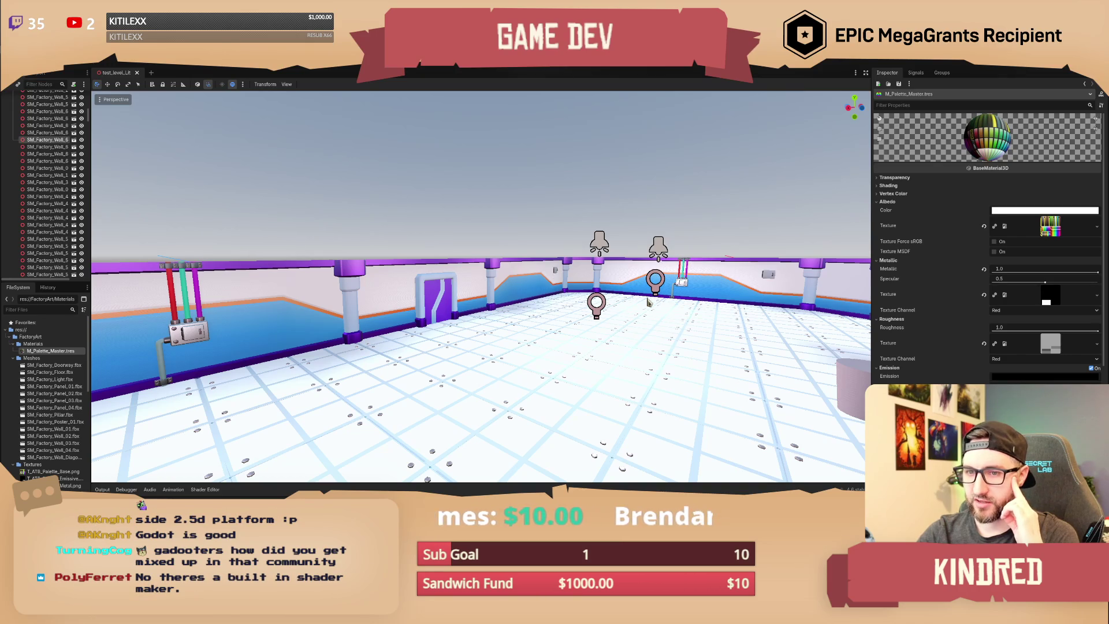
right_drag(648, 301, 577, 303)
key(d)
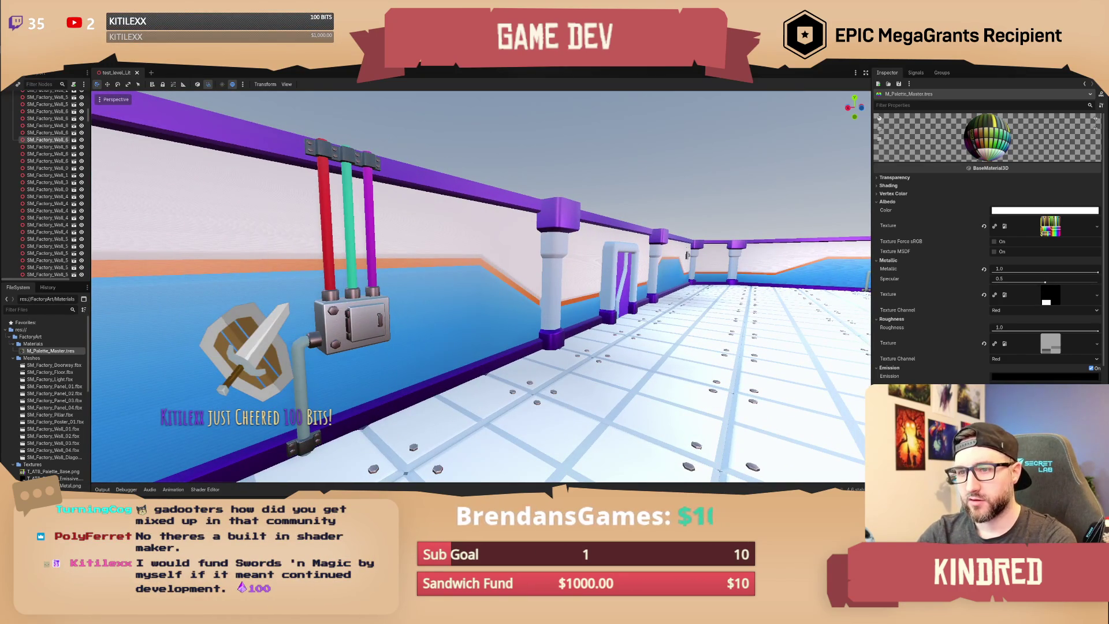
key(d)
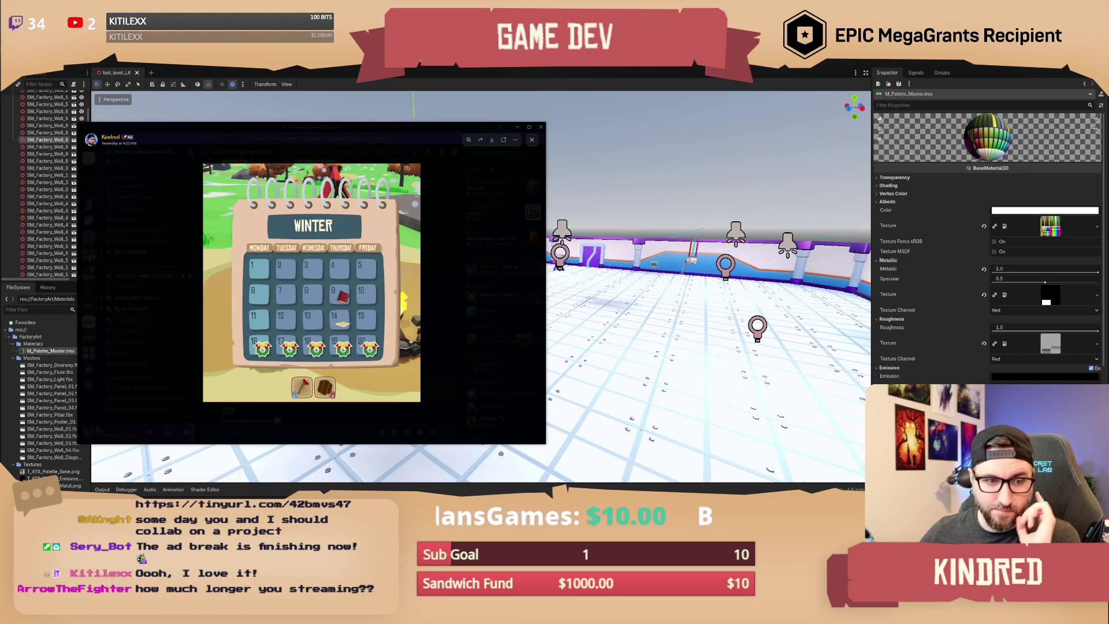
Step: Drag the Discord winter calendar image viewer off the left edge to reveal the factory room
drag(396, 138, 0, 150)
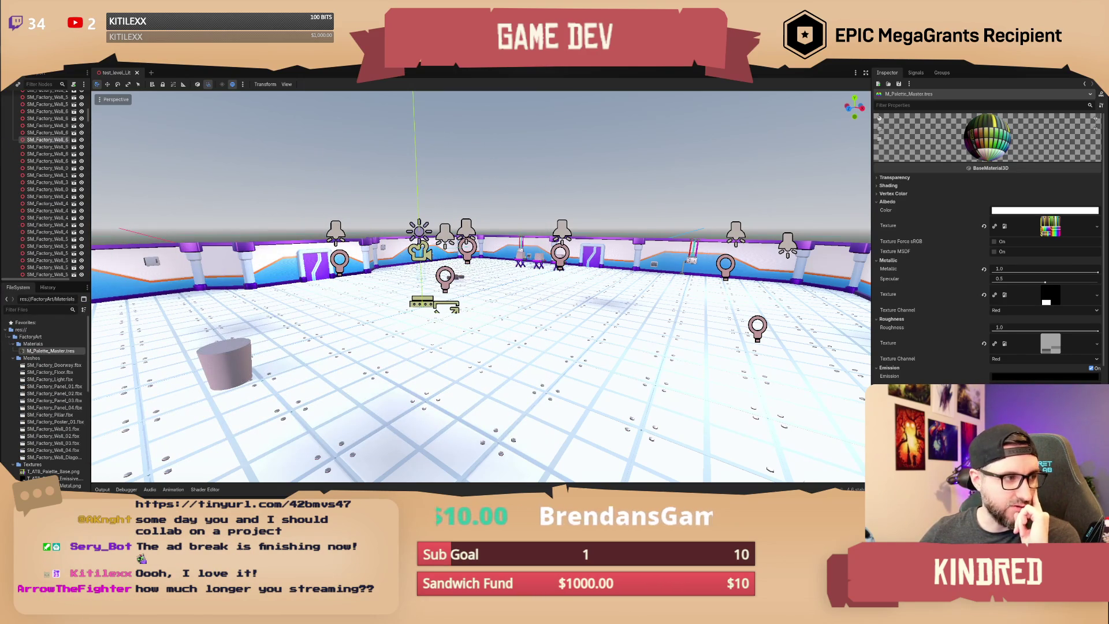